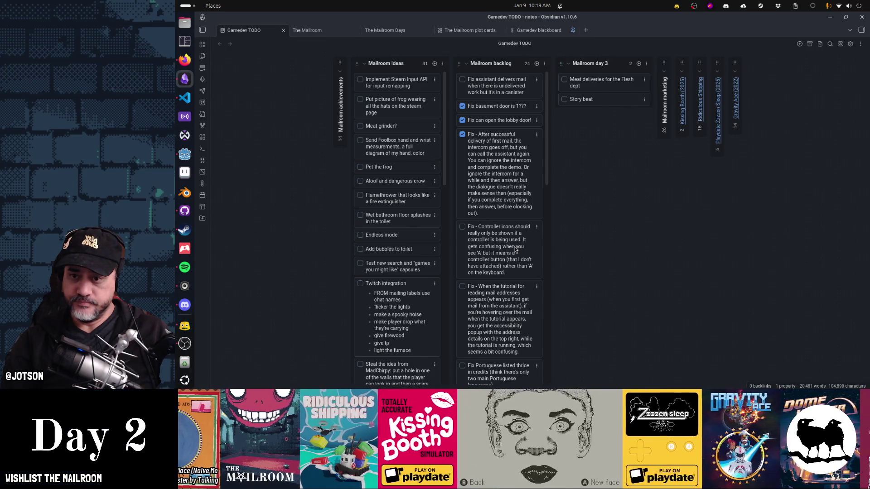
Delete the assistant-mail card, send controller-icons to the bottom, and raise the Portuguese-credits card above the tutorial
left_click(537, 80)
left_click(549, 158)
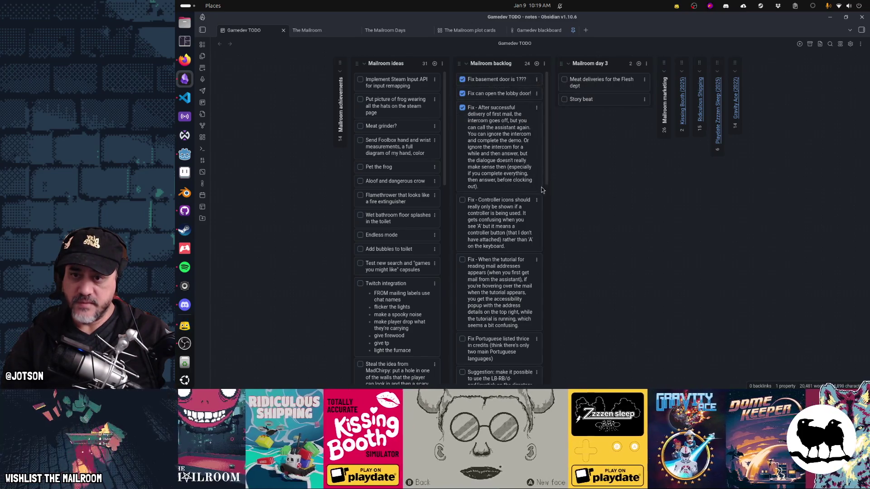
left_click(537, 201)
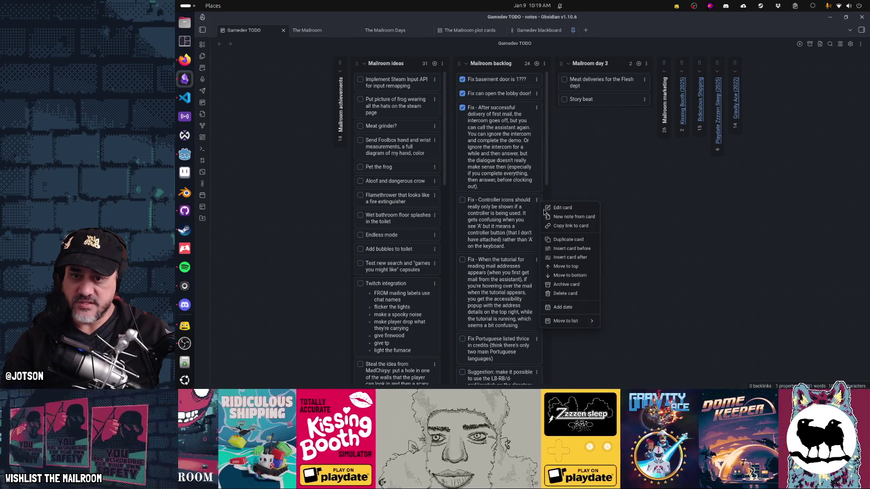
left_click(570, 276)
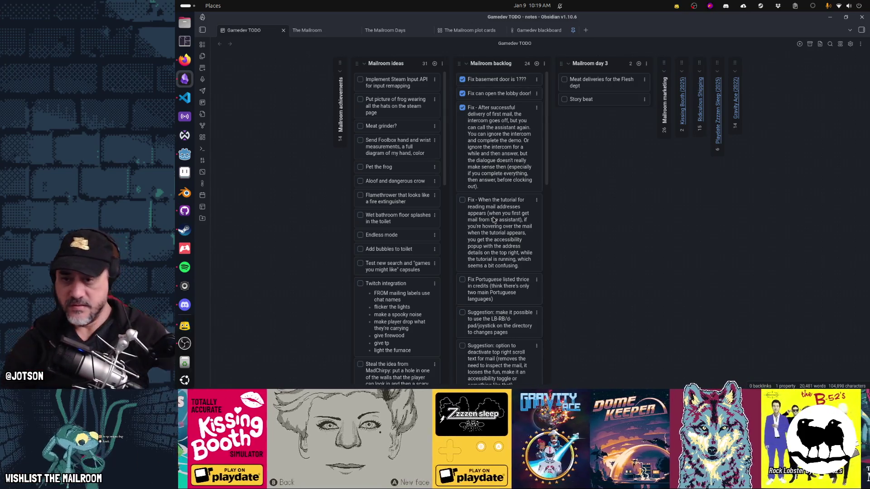
left_click_drag(488, 290, 514, 211)
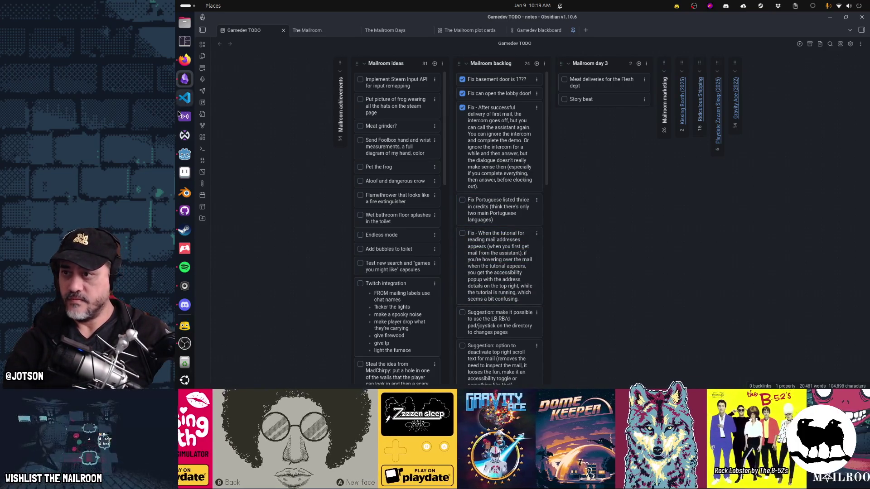
left_click(185, 154)
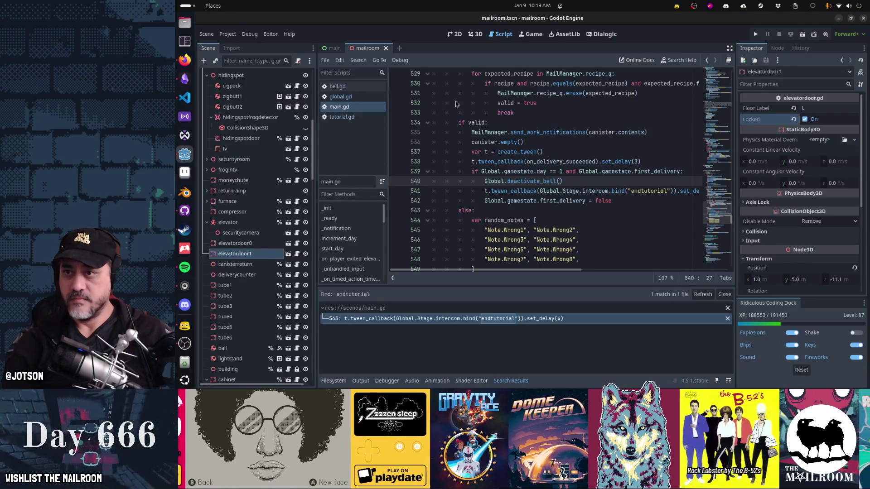
Open credits.tscn with Quick Open and select the LocalizationCredits label node
key("shift+alt+o")
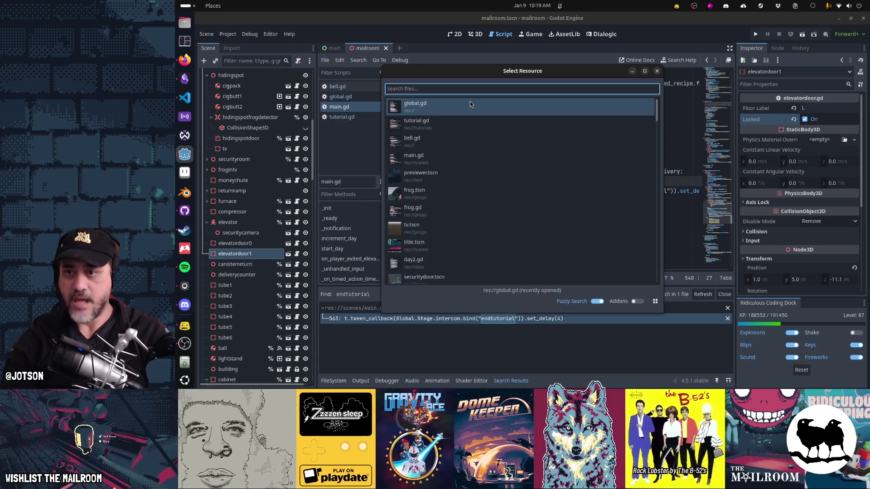
type("credits")
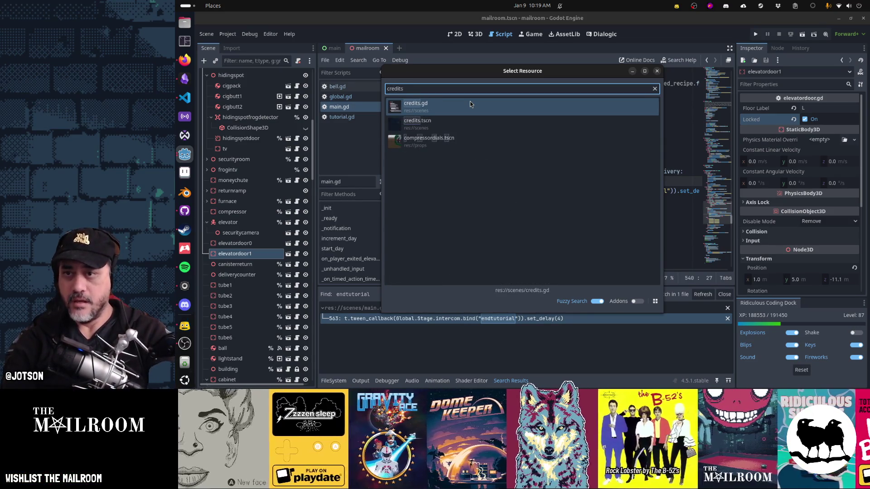
key("Down")
key("Return")
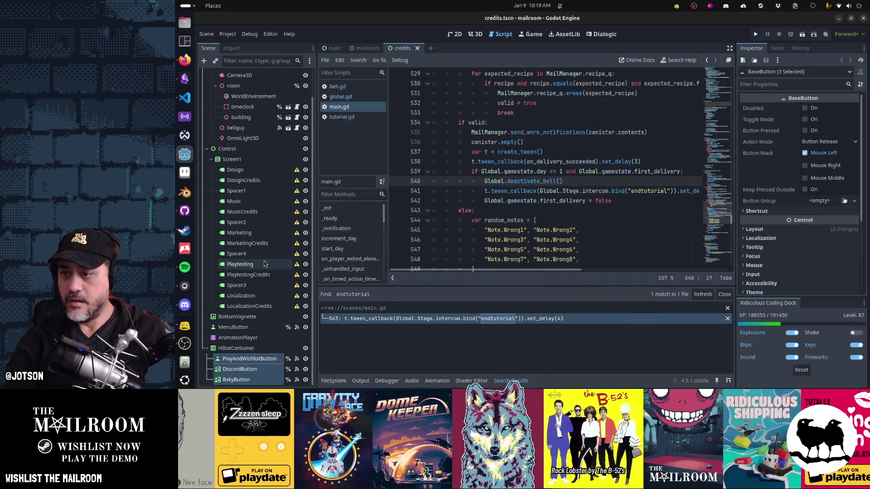
scroll(265, 264, "up", 3)
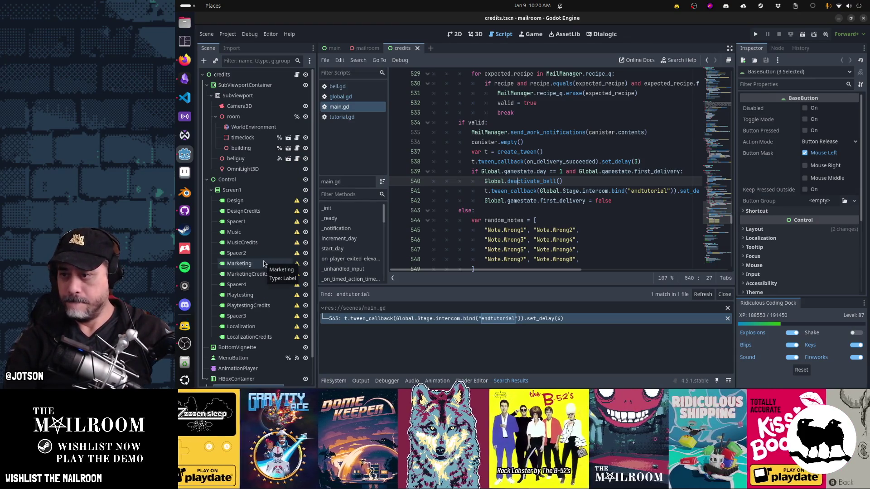
left_click(259, 337)
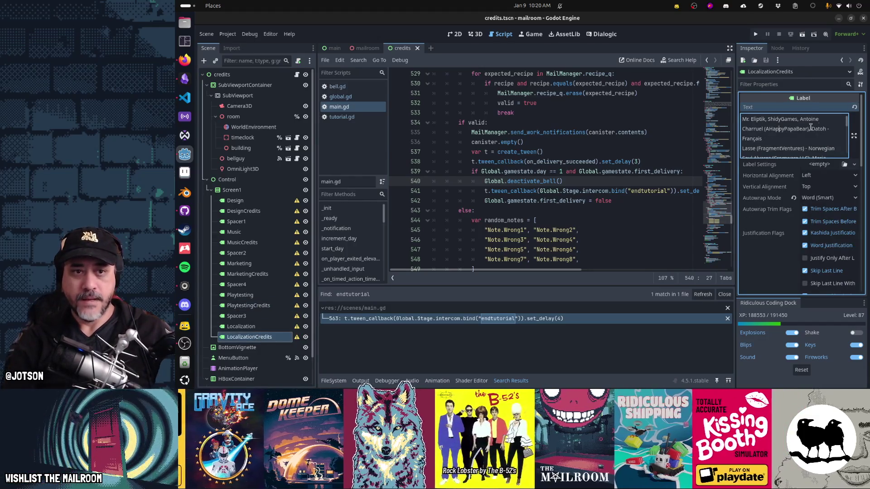
Open the LocalizationCredits text editor and cut out the separate Português Europeu line
left_click(853, 136)
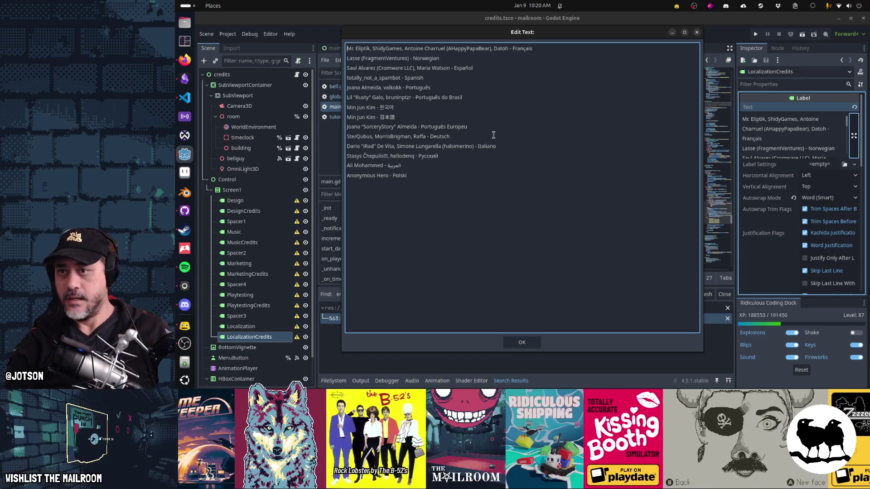
left_click(443, 87)
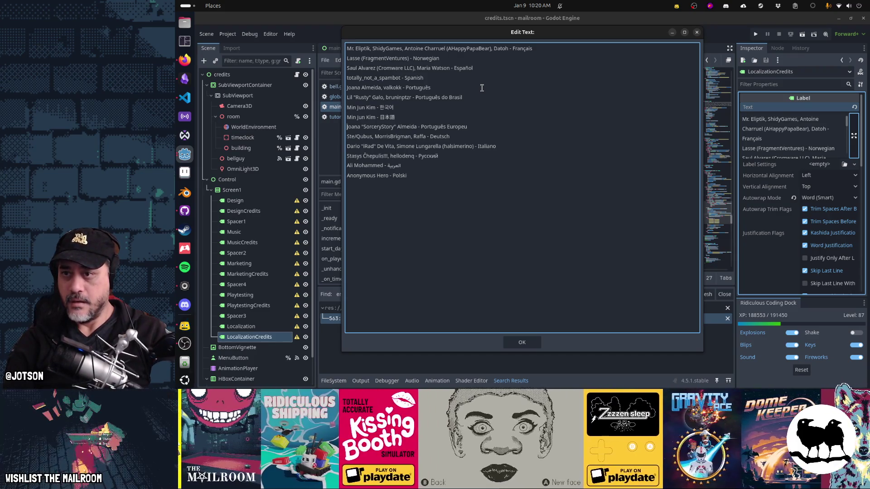
key("shift+End")
key("ctrl+c")
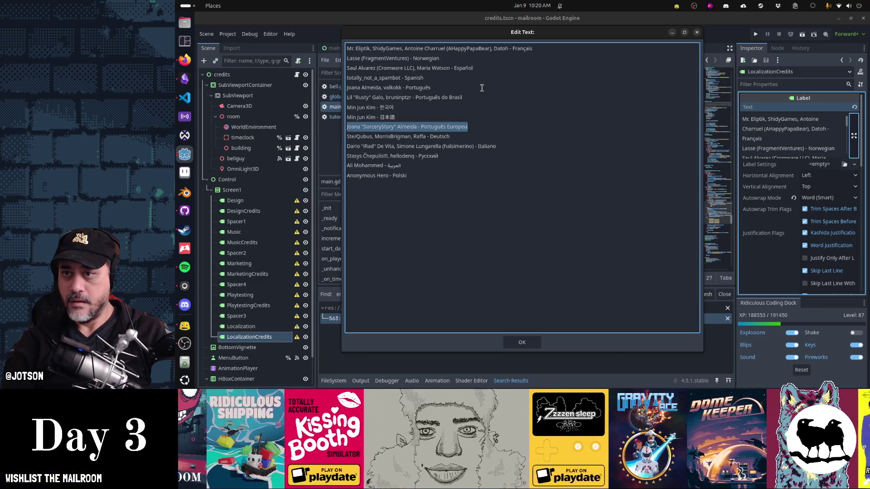
key("Delete")
key("BackSpace")
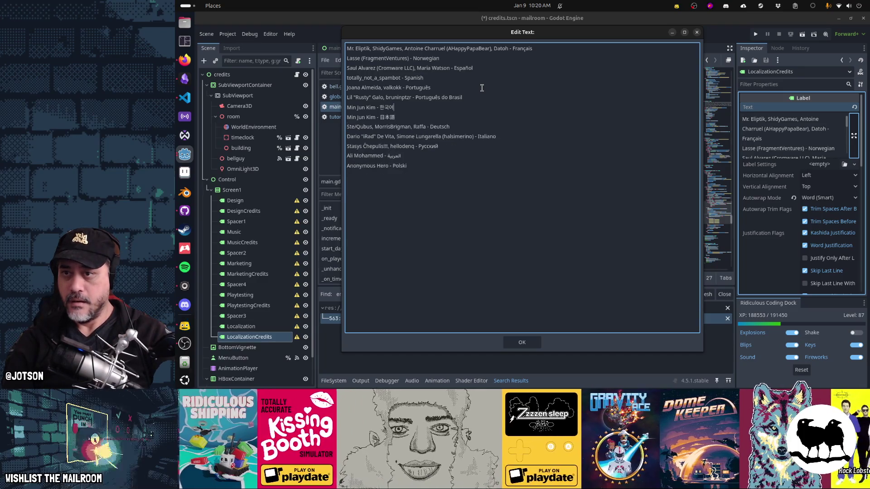
Paste the line under the first Portuguese entry and merge Português Europeu into it
key("End")
key("Return")
key("ctrl+v")
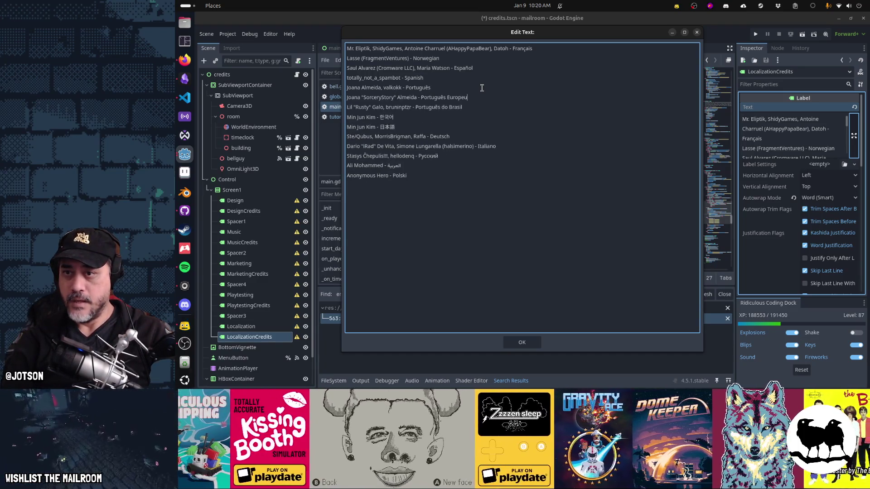
key("ctrl+shift+Right")
key("ctrl+shift+Right")
key("ctrl+shift+Right")
key("ctrl+c")
key("Delete")
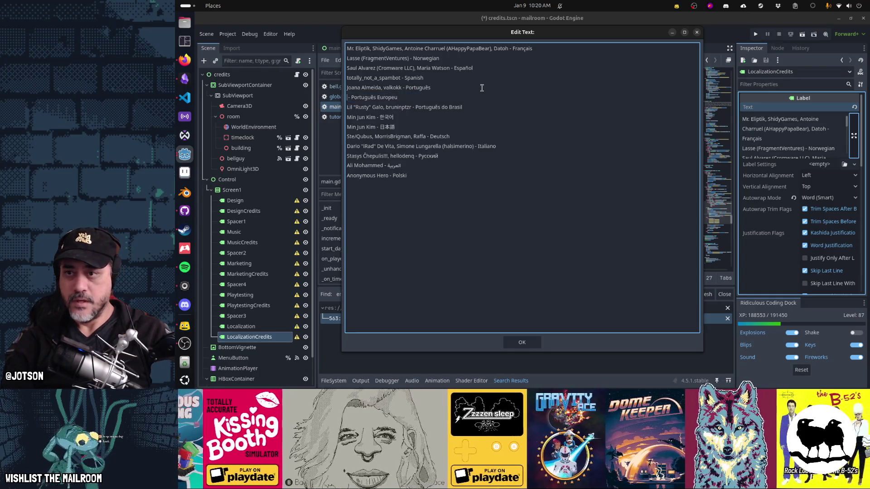
key("ctrl+shift+Right")
key("ctrl+shift+Right")
key("ctrl+v")
key("End")
key("Delete")
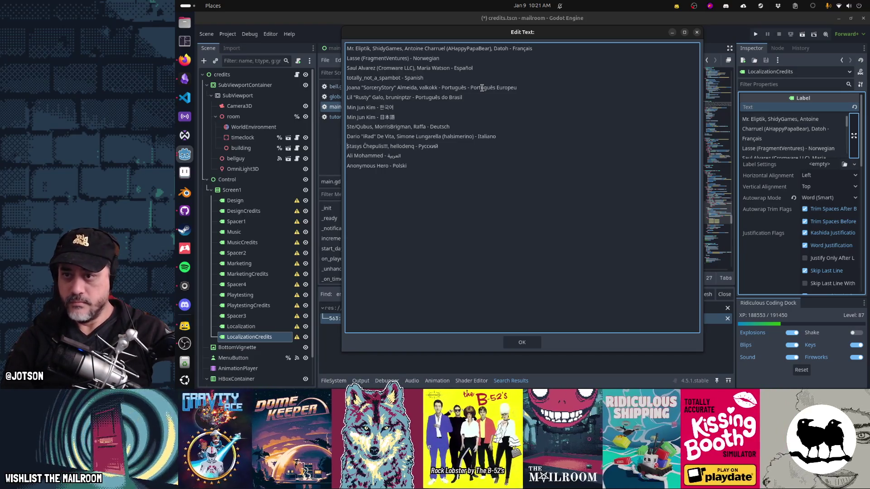
Apply the edited credits text and save credits.tscn
left_click(522, 190)
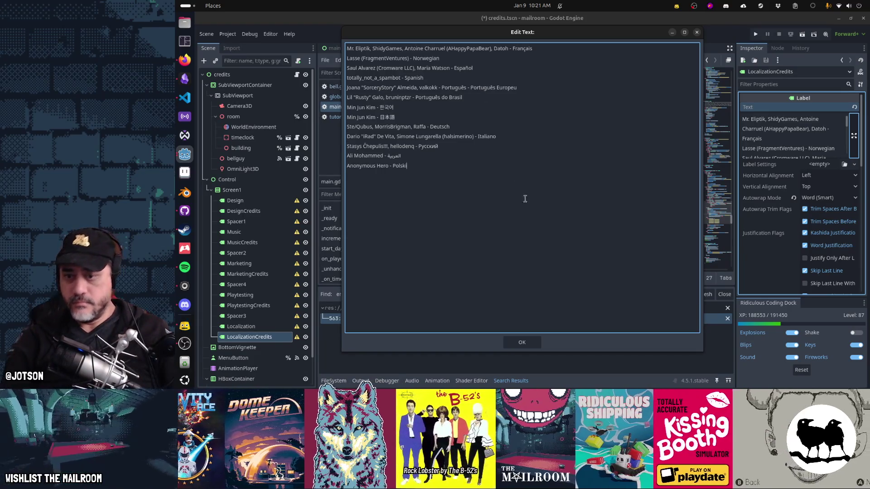
left_click(525, 342)
key("ctrl+s")
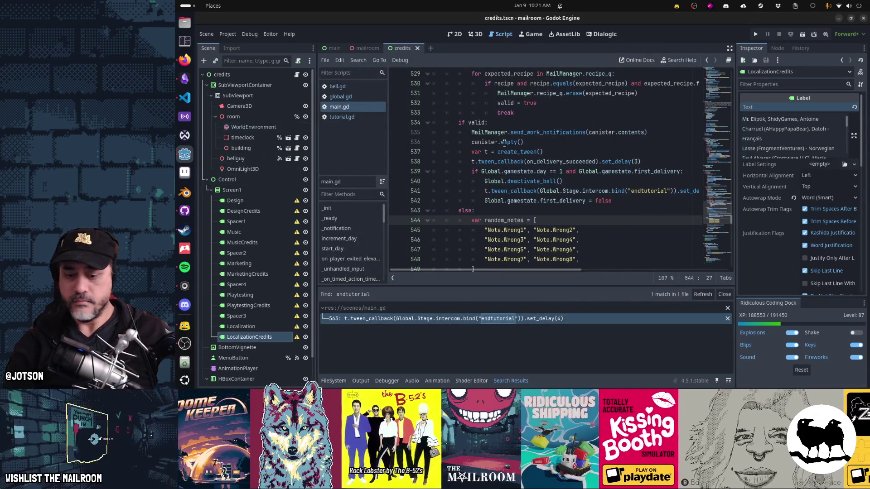
Run the game with F5 to check the Portuguese credits, then stop it with F8
key("F5")
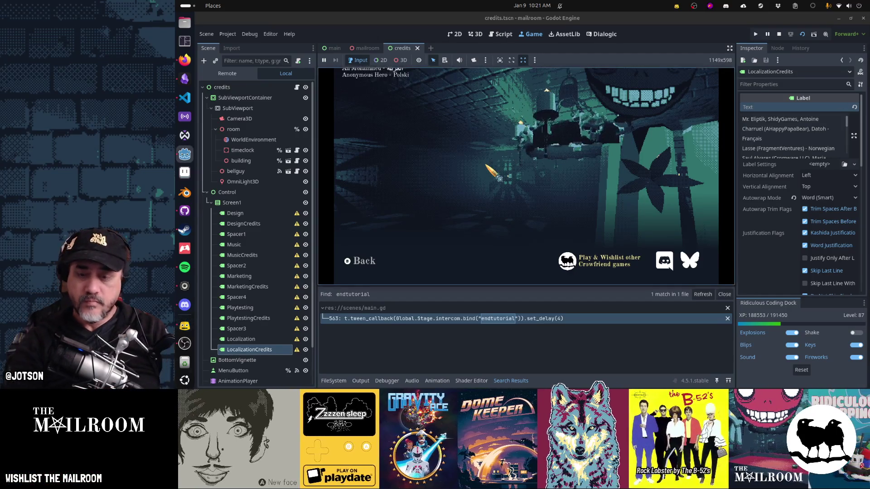
key("F8")
left_click(185, 210)
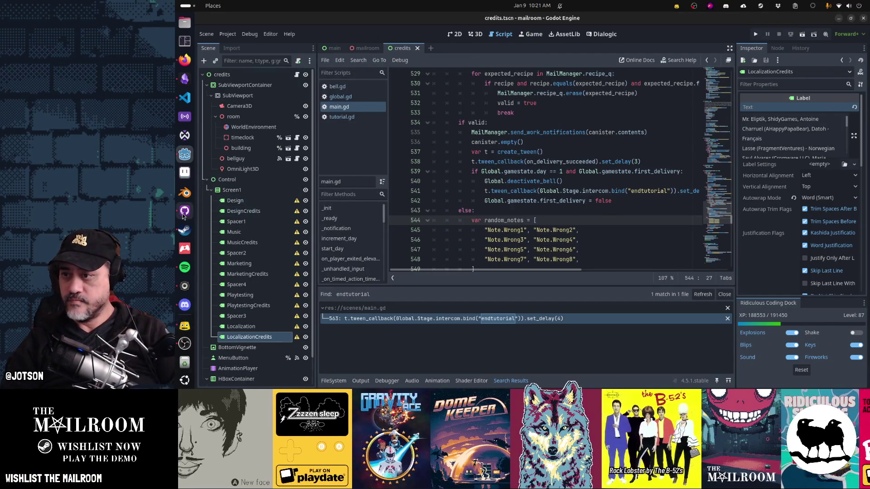
Commit credits.tscn to main with the summary 'Fix portuguese listed thrice'
left_click(437, 261)
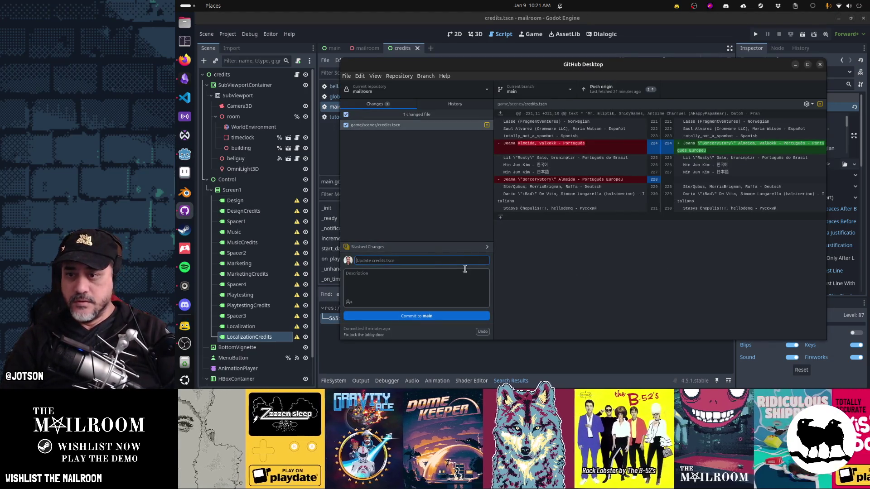
type("Fix portuguese")
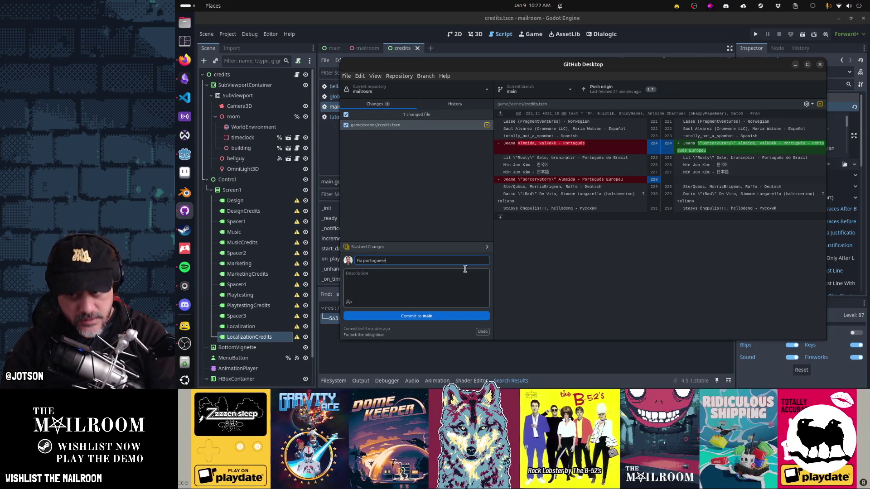
type(" listed thrice")
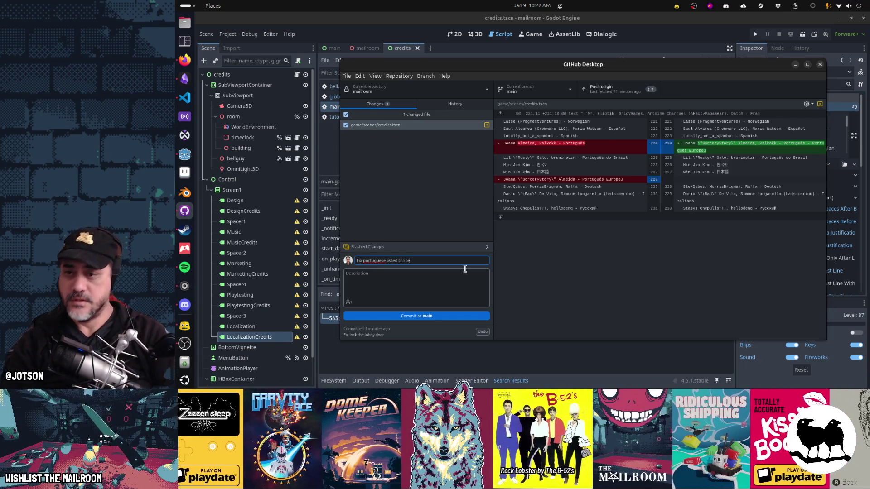
left_click(459, 316)
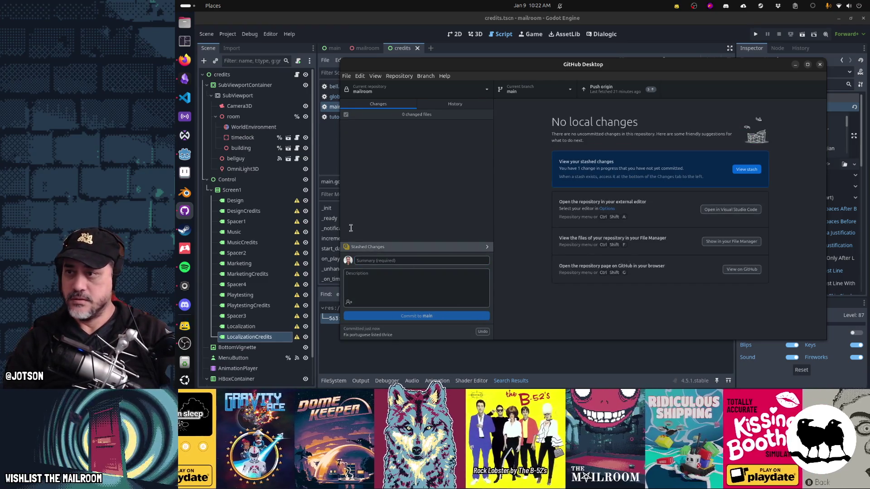
left_click(184, 79)
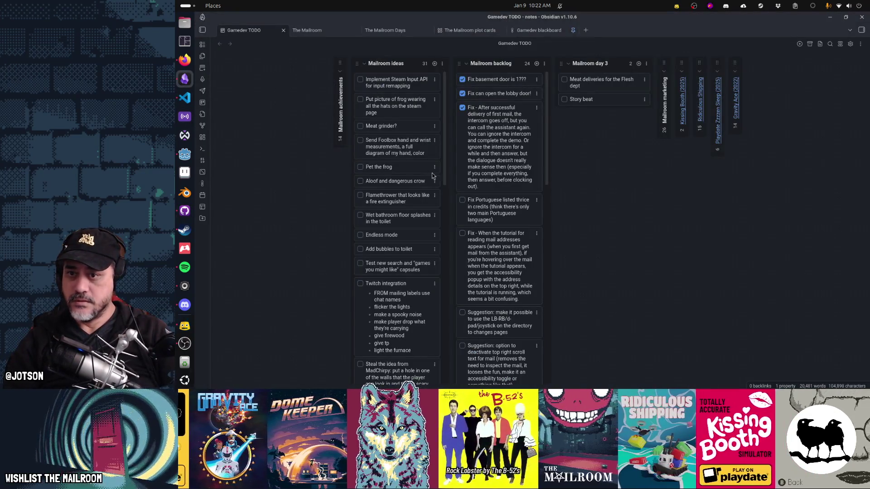
Tick off the 'Fix Portuguese listed thrice' card as done
left_click(462, 200)
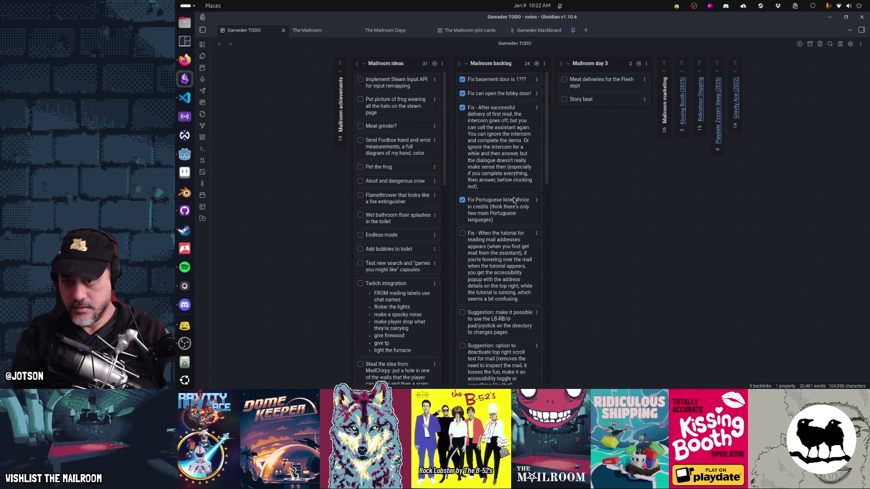
scroll(514, 200, "down", 1)
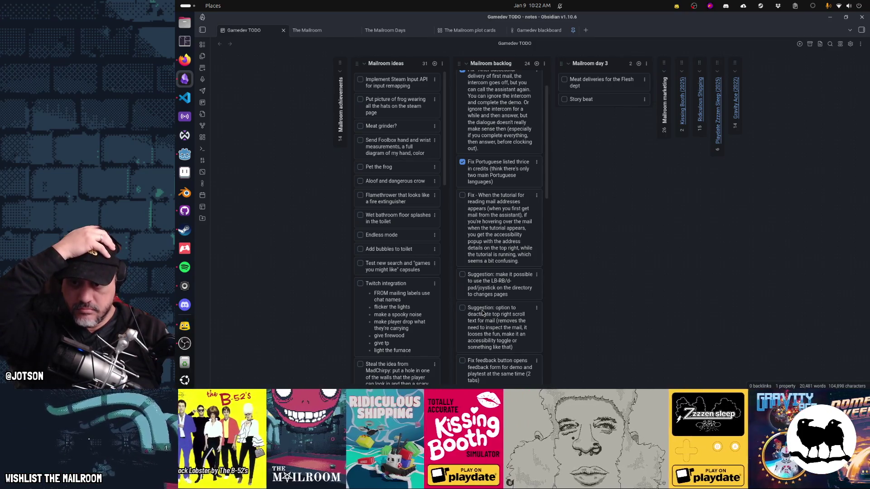
scroll(483, 313, "down", 3)
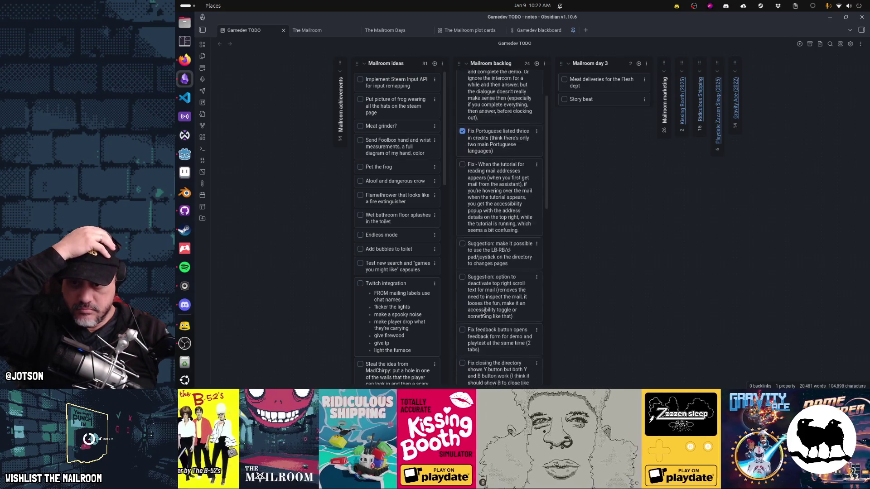
Move the feedback-button card under the Portuguese card and 'Fix no boss key :(' to third place
left_click_drag(483, 305, 488, 220)
mouse_move(498, 363)
left_mouse_down()
mouse_move(480, 279)
mouse_move(480, 163)
mouse_move(489, 158)
left_mouse_up()
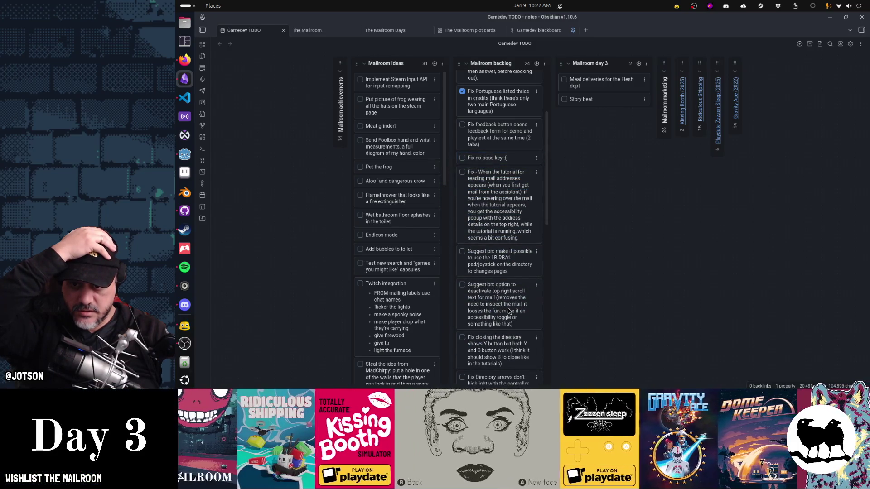
scroll(507, 317, "down", 2)
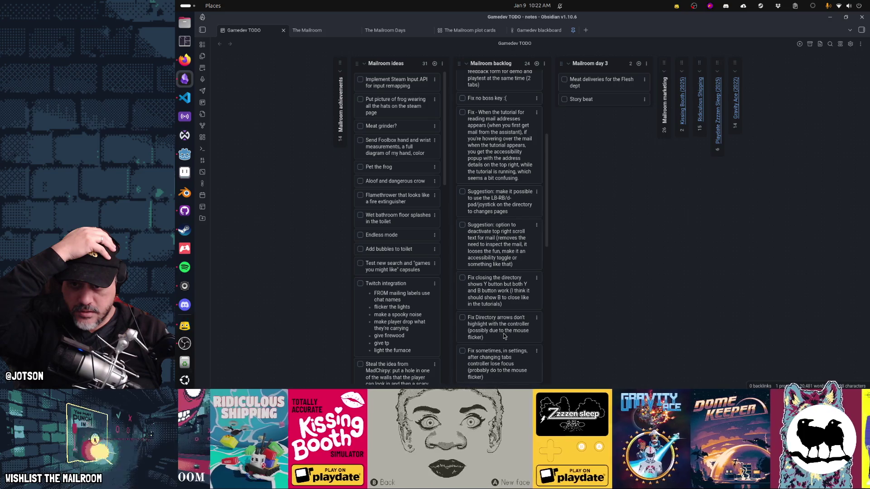
scroll(501, 362, "up", 1)
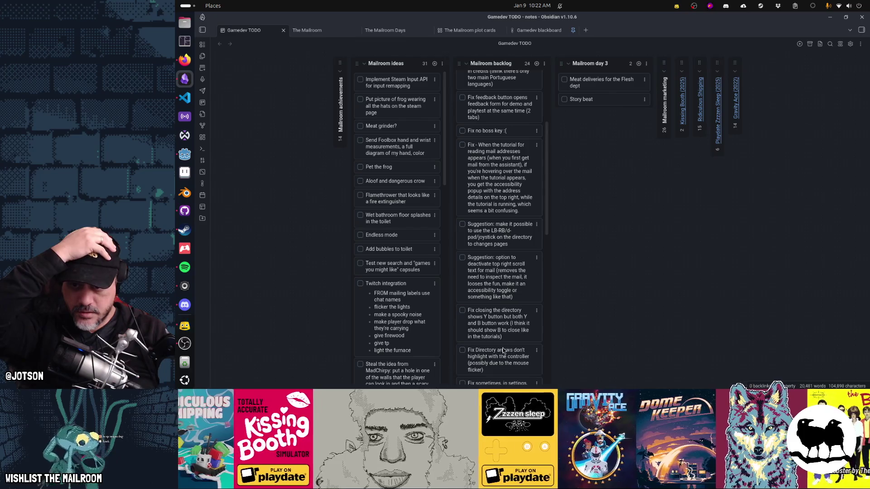
scroll(502, 363, "down", 3)
scroll(502, 366, "down", 1)
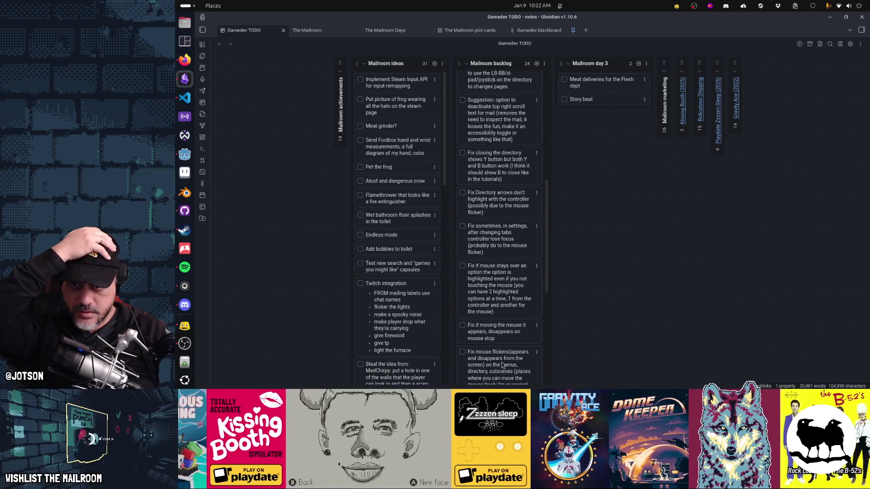
scroll(502, 365, "up", 8)
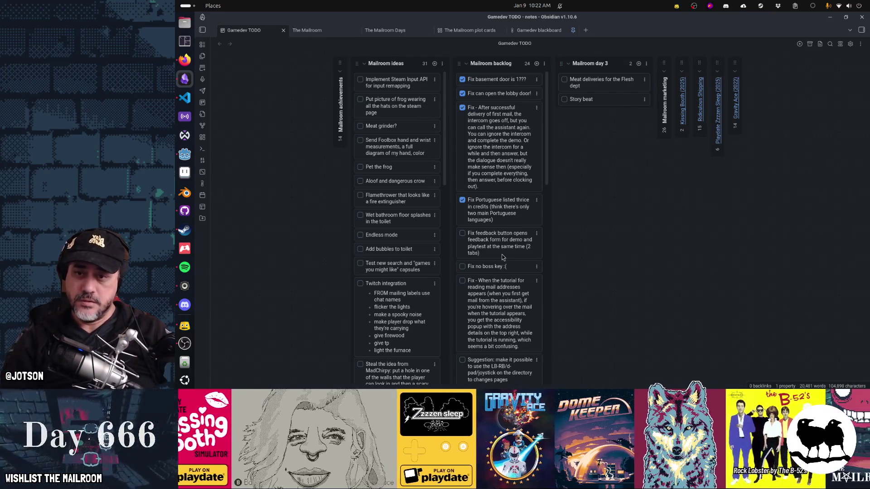
key("alt+Tab")
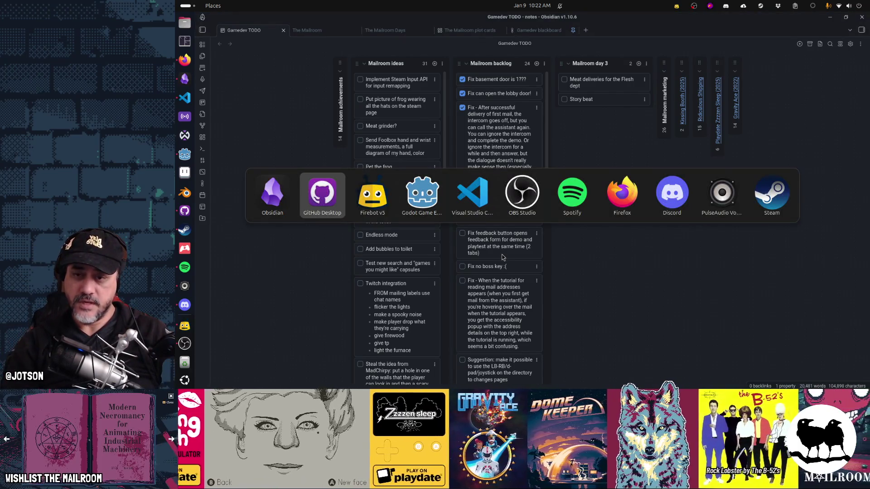
Back in Godot, open the wishlist.gd script through Quick Open
key("alt+Tab")
key("alt+Tab")
left_click(503, 200)
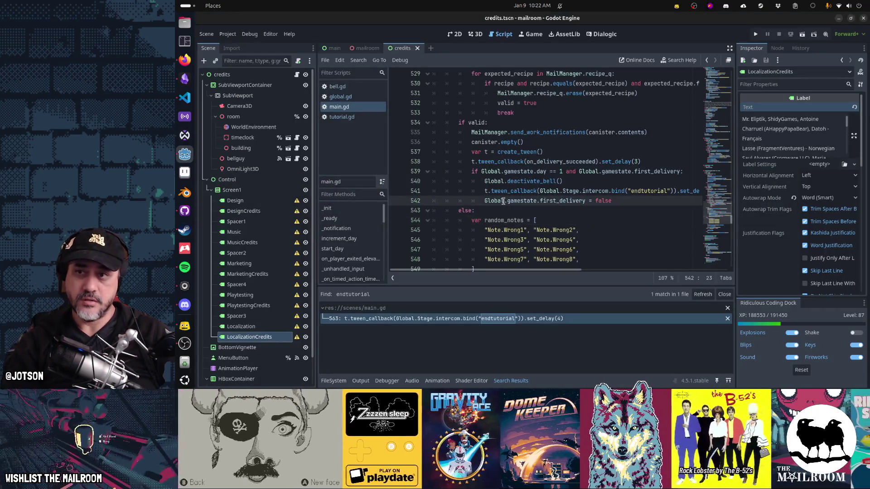
key("shift+alt+o")
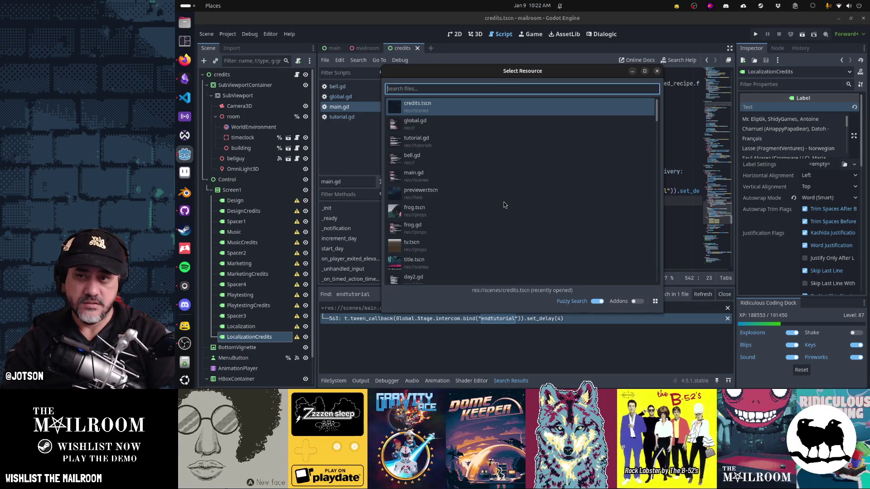
type("credits")
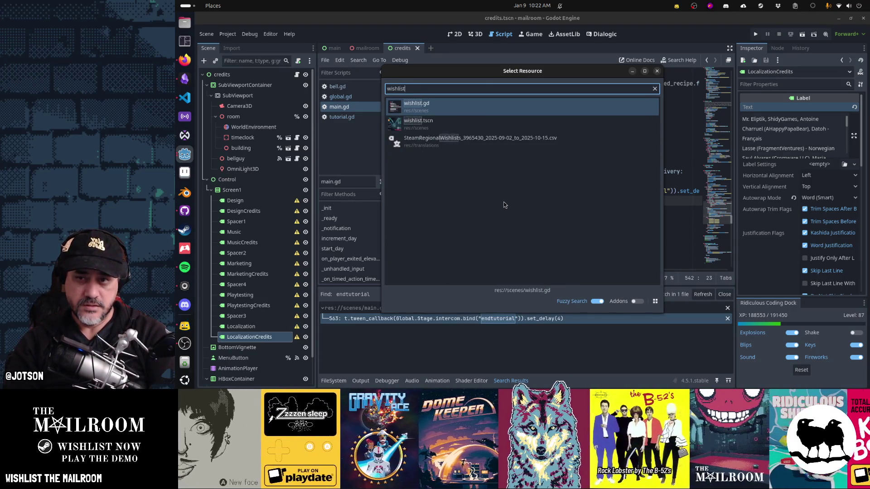
key("Escape")
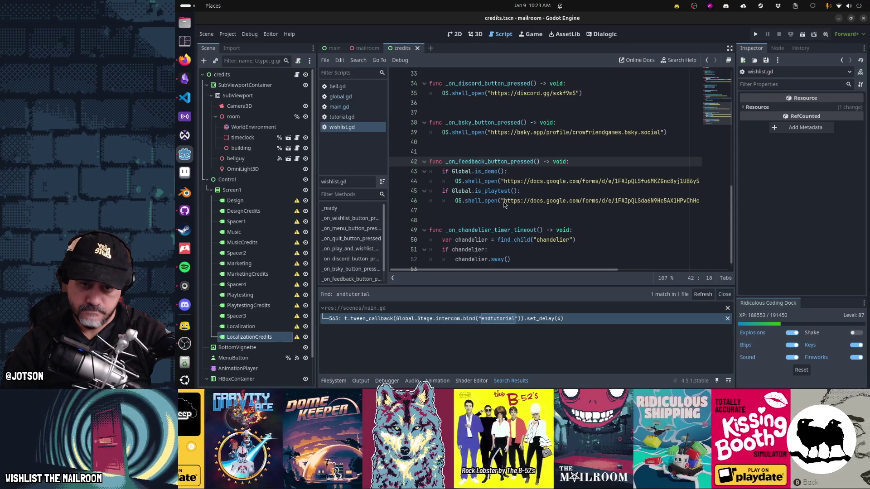
Move the is_playtest branch above the is_demo check, change that if to elif, and save
key("Home")
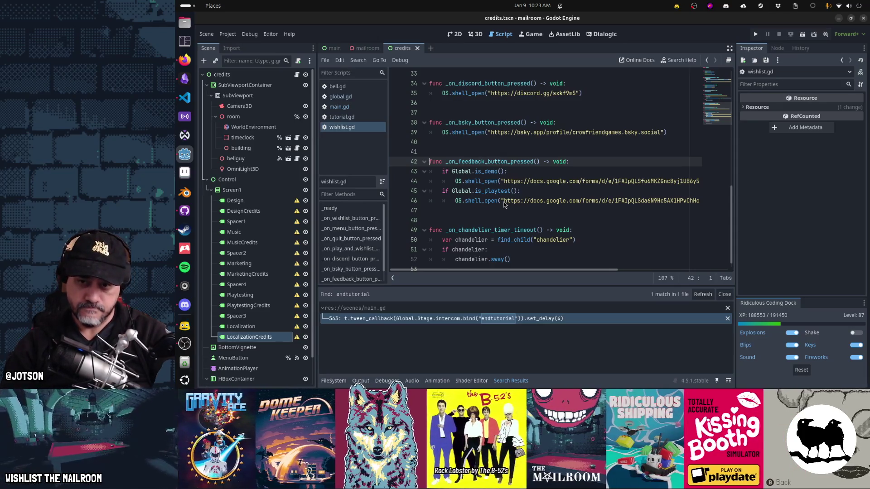
key("Down")
key("Down")
key("Down")
key("shift+Down")
key("shift+Down")
key("ctrl+x")
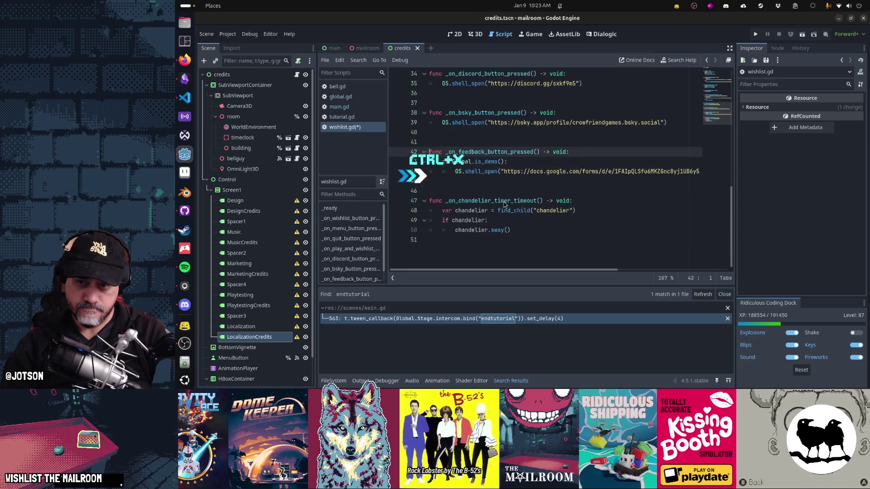
key("Down")
key("ctrl+v")
key("Home")
type("el")
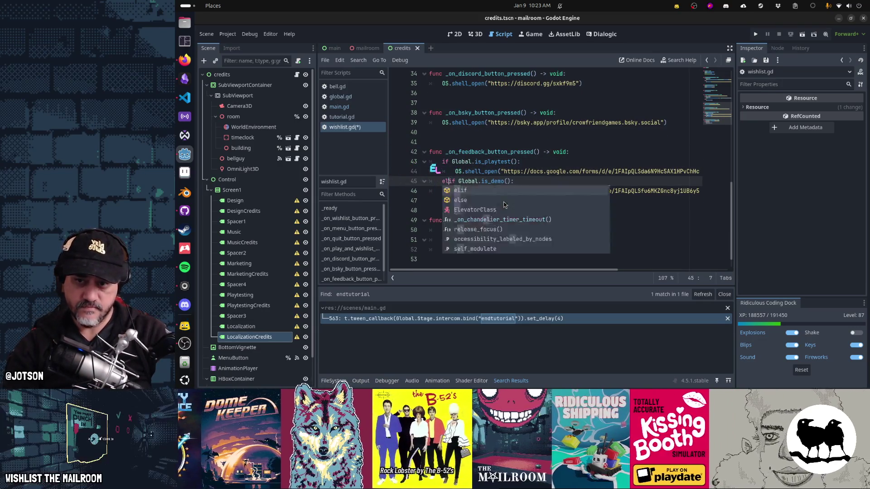
key("ctrl+s")
key("Up")
Review the reordered is_playtest and elif is_demo lines in the feedback handler
key("Home")
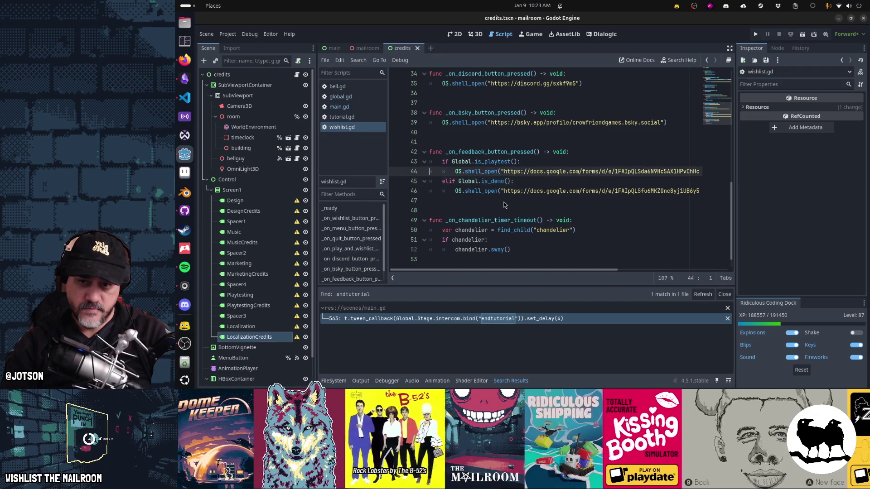
key("Up")
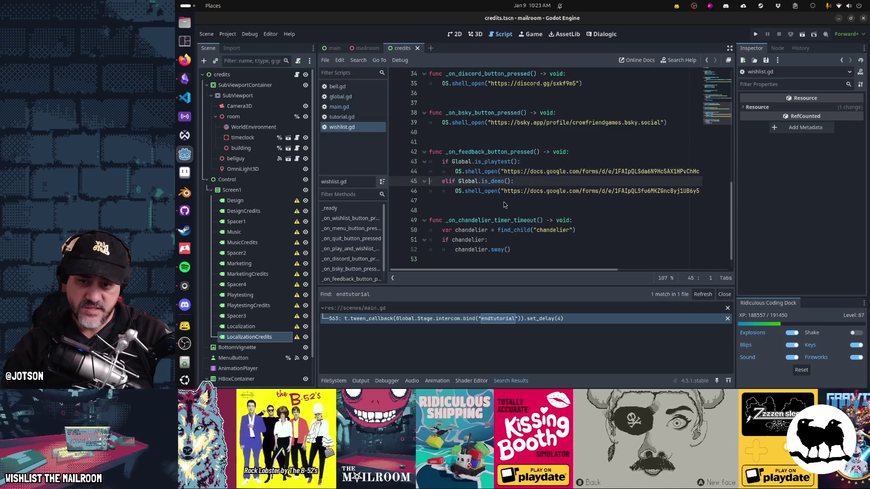
key("Up")
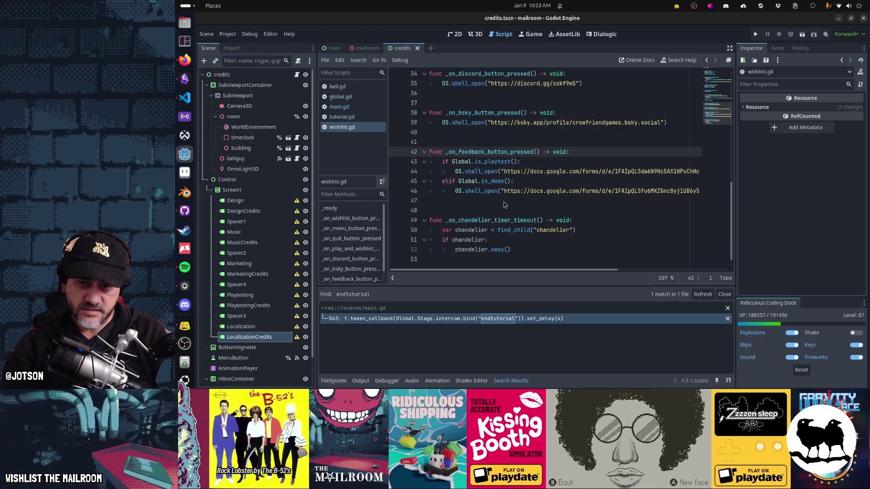
key("Down")
key("shift+Down")
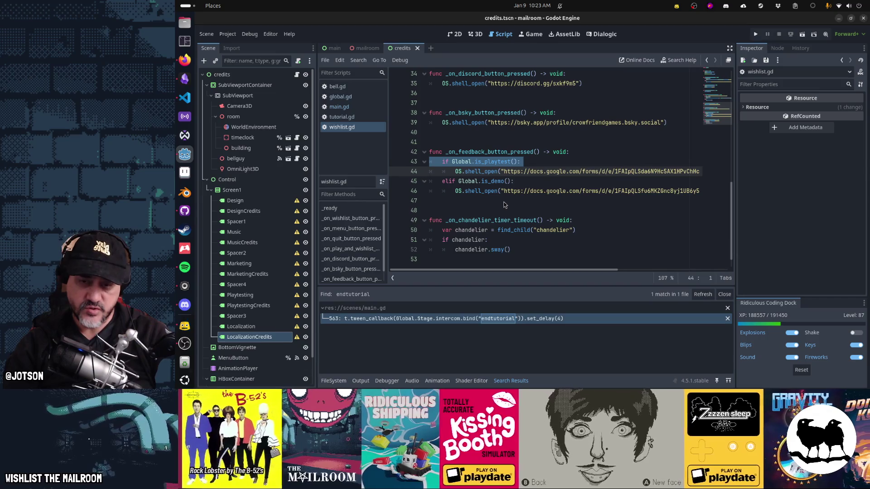
key("Down")
key("shift+Down")
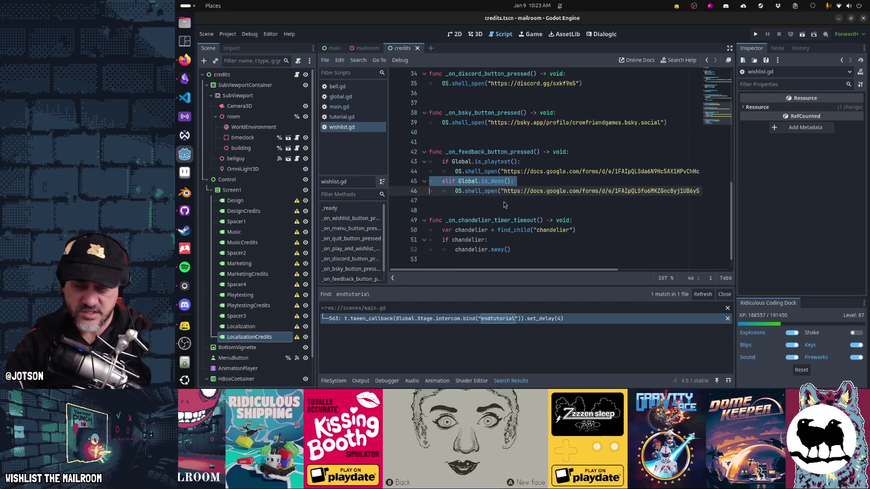
key("Up")
key("Up")
key("Up")
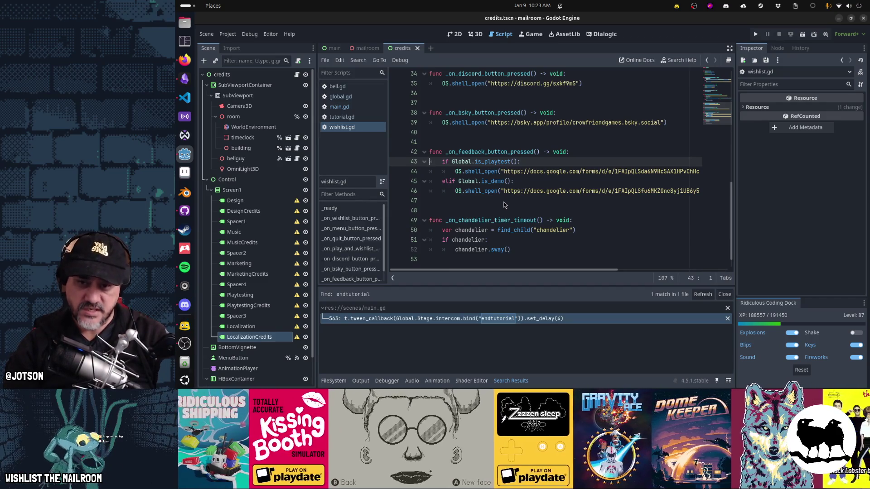
key("Down")
key("Down")
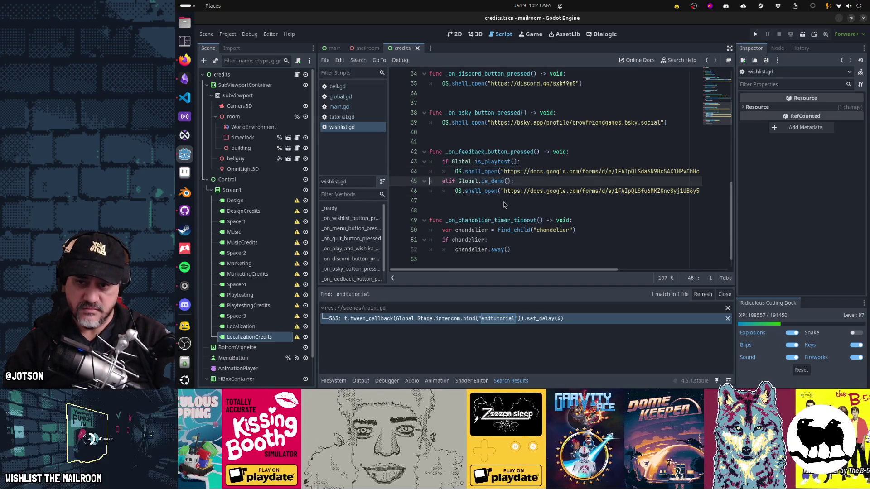
key("shift+Down")
key("Up")
key("Up")
key("Up")
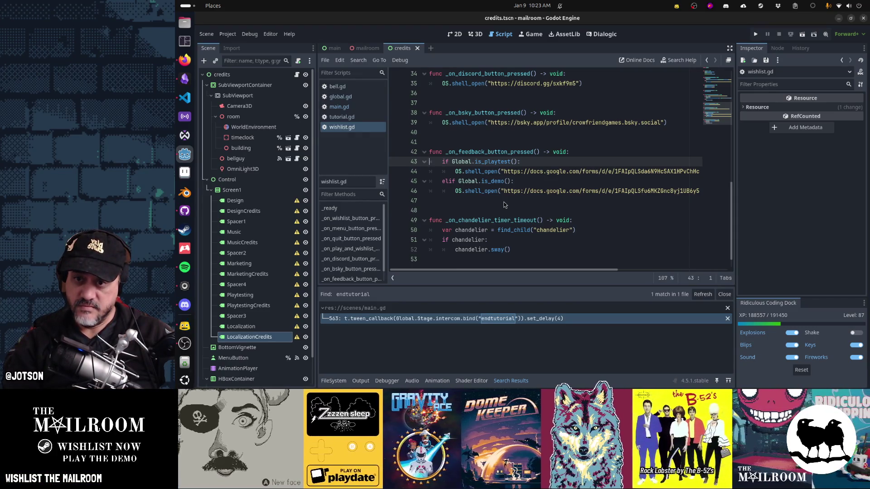
scroll(505, 204, "up", 7)
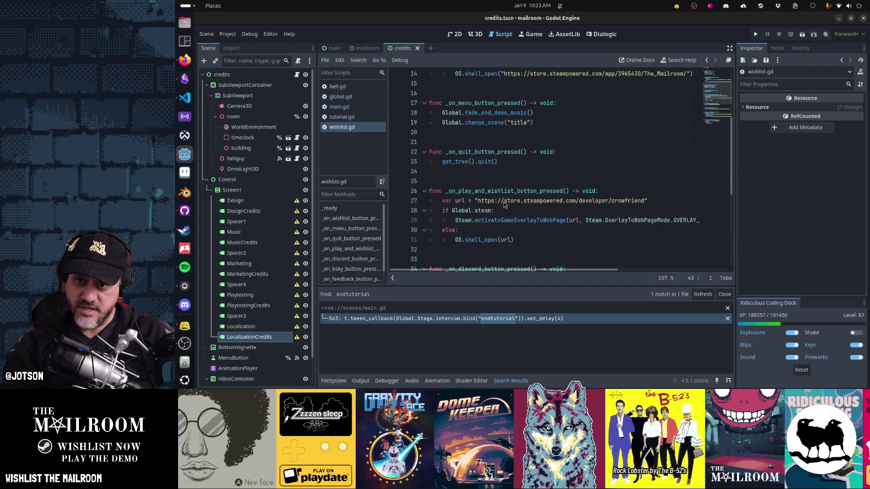
scroll(505, 205, "up", 4)
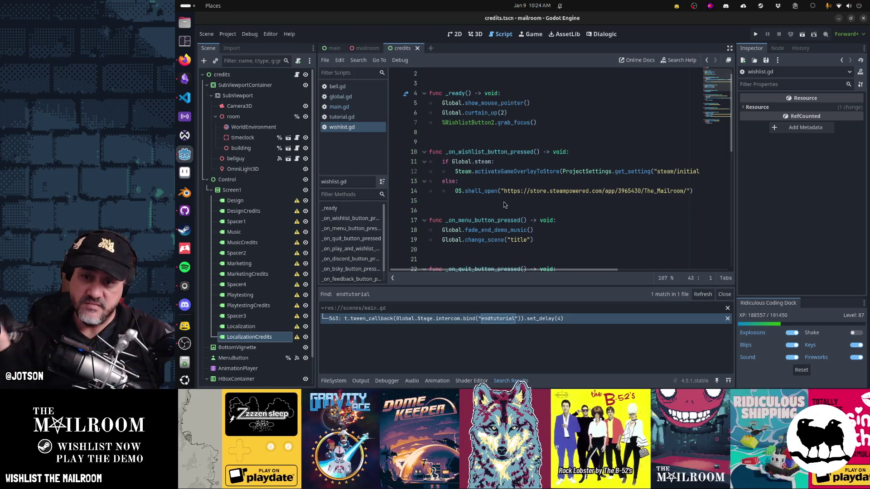
scroll(504, 205, "up", 1)
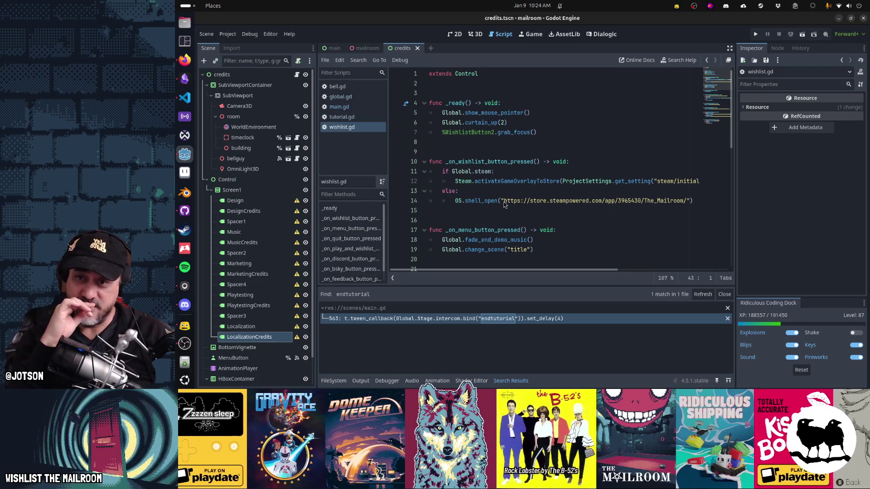
scroll(505, 204, "down", 11)
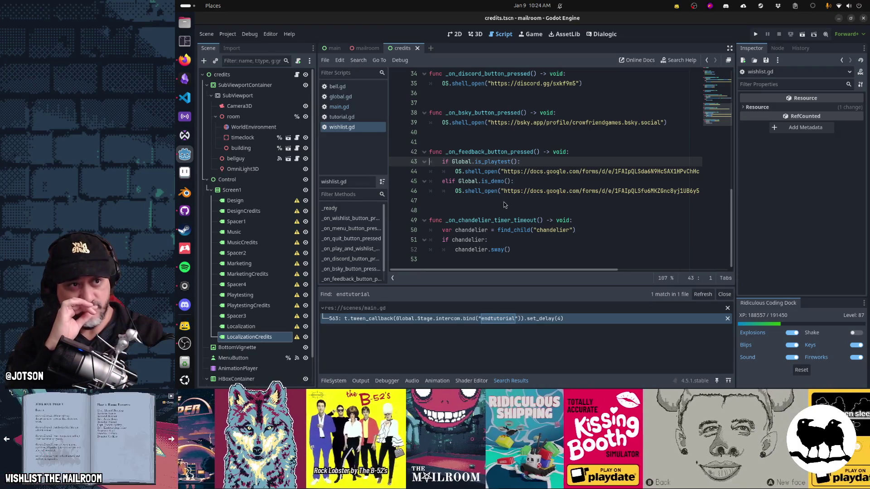
scroll(504, 205, "up", 6)
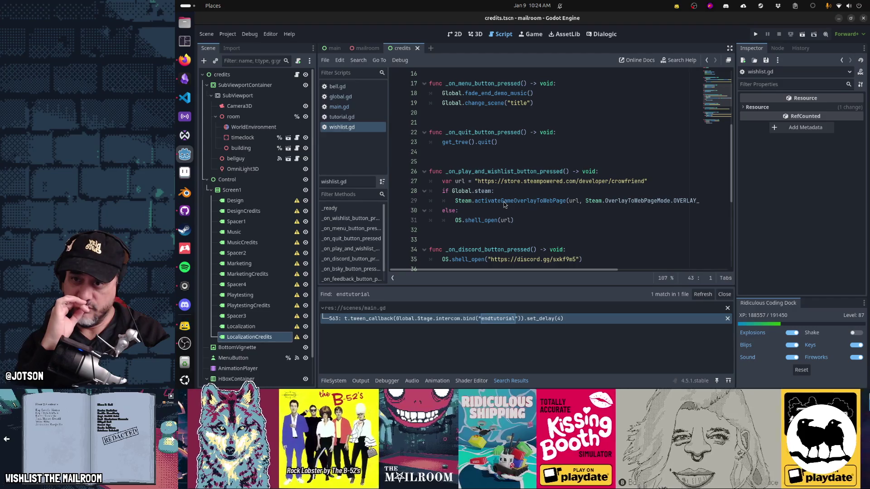
scroll(504, 204, "up", 1)
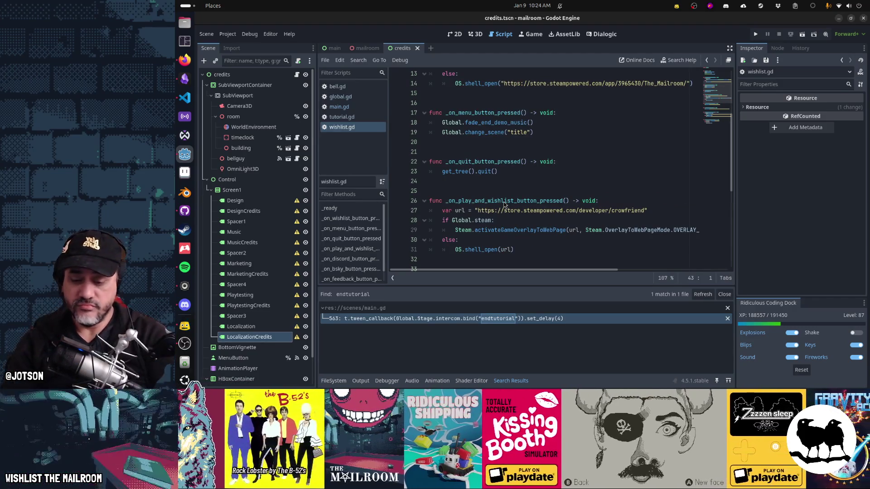
key("shift+alt+o")
type("wishlist")
type(".tscn")
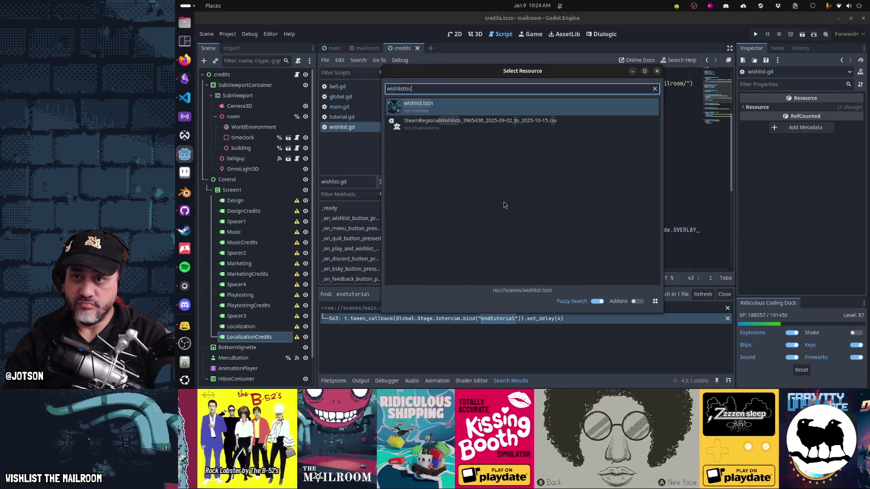
Open wishlist.tscn in the 2D view, select FeedbackButton, then open title.tscn
key("Return")
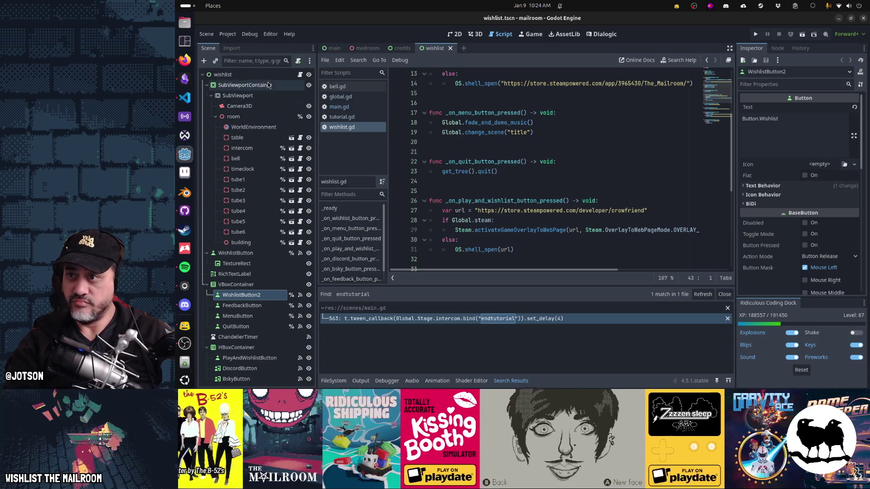
key("ctrl+F1")
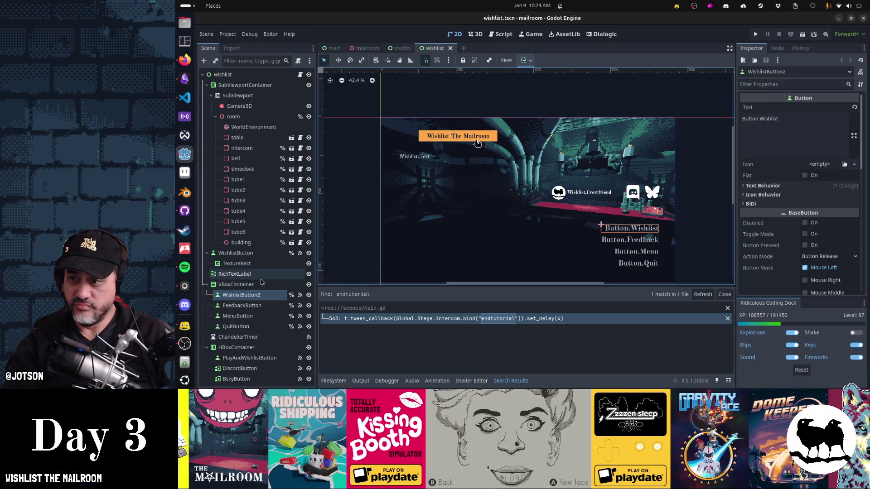
left_click(260, 306)
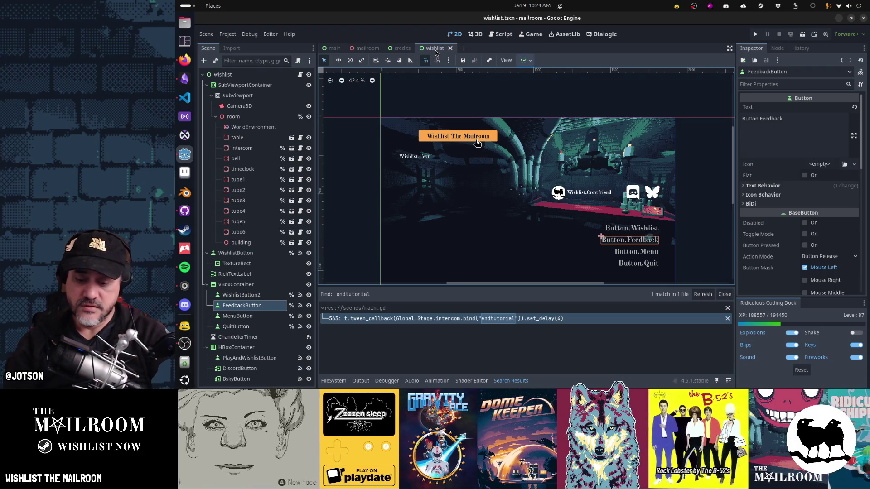
key("alt+shift+o")
key("Escape")
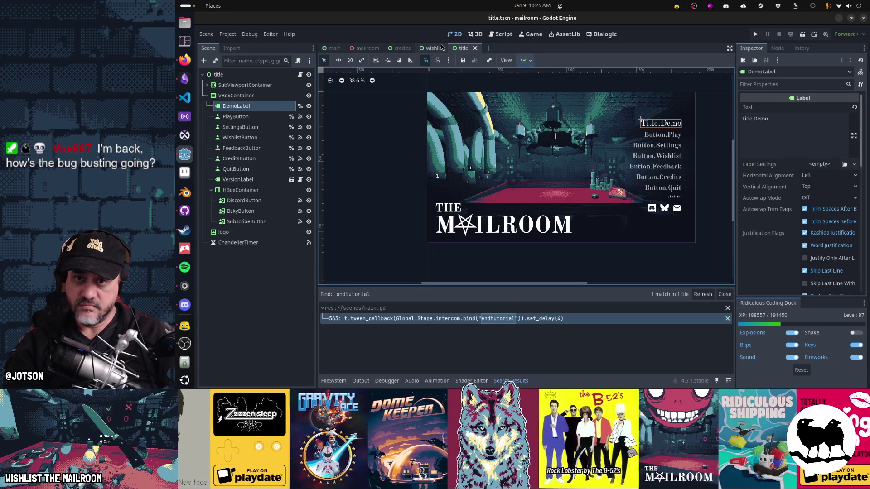
Select WishlistButton and open the title.gd script in the Script editor
left_click(256, 138)
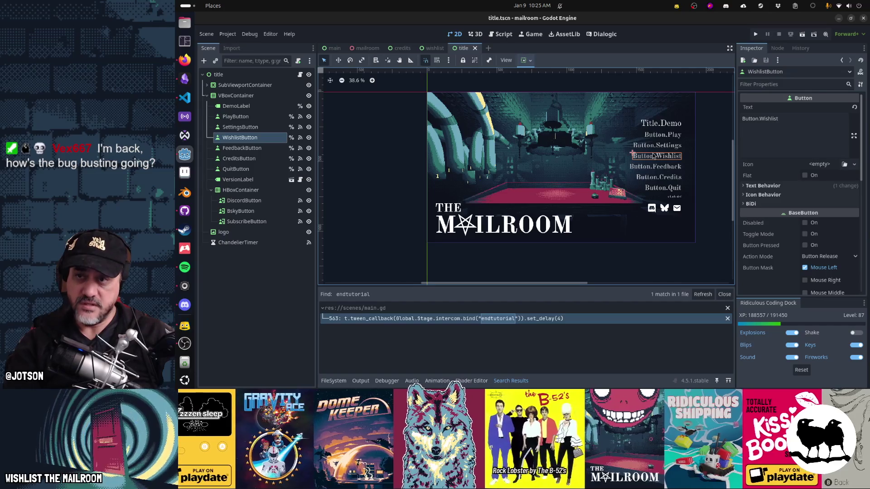
key("ctrl+F3")
left_click(652, 153)
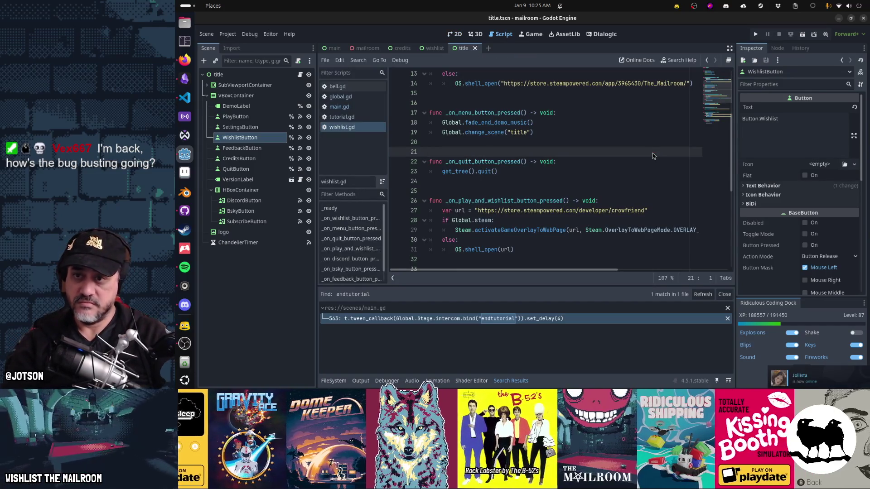
left_click(300, 74)
left_click(537, 159)
Insert a new indented line in _ready's else branch below the DemoLabel line
key("ctrl+Home")
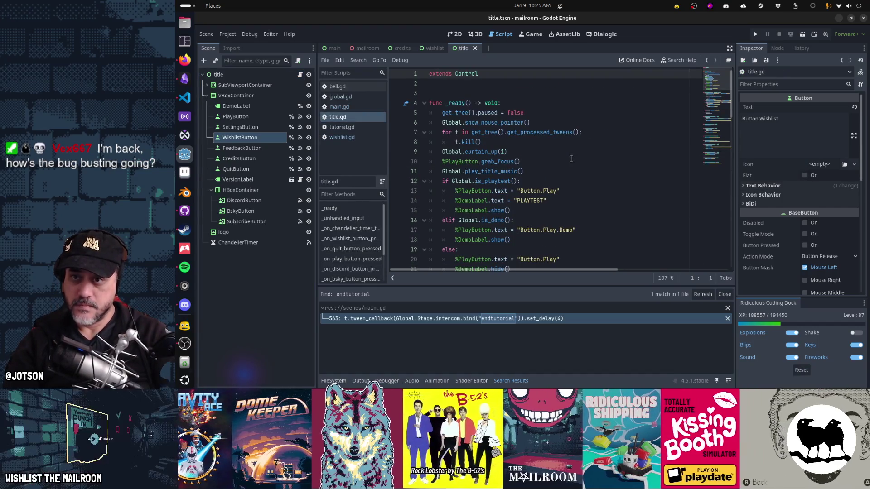
key("Down")
key("Down")
key("Down")
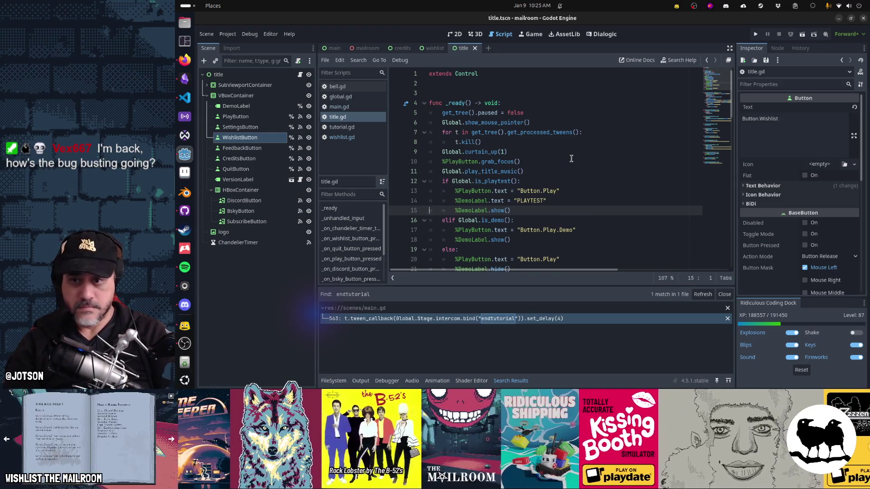
key("Down")
key("Down")
key("Down")
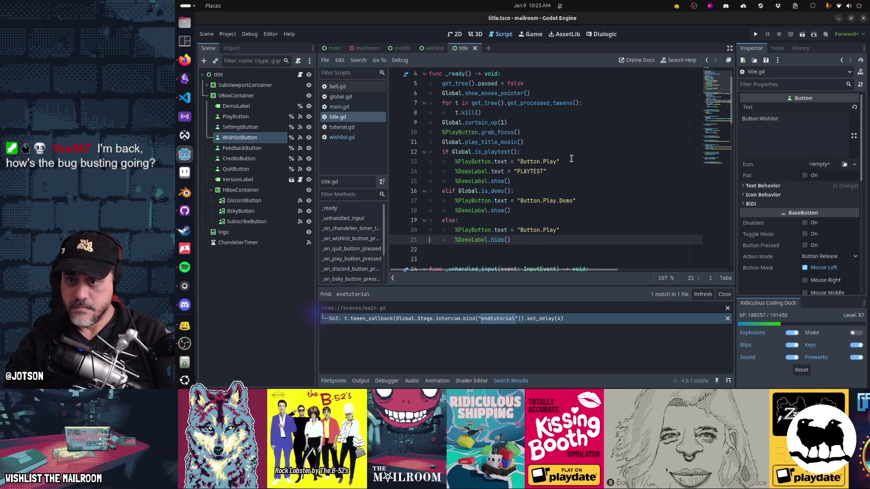
key("Return")
key("Up")
key("Tab")
key("Tab")
Add %WishlistButton.hide() below %DemoLabel.hide() in title.gd and save
type("%Wish")
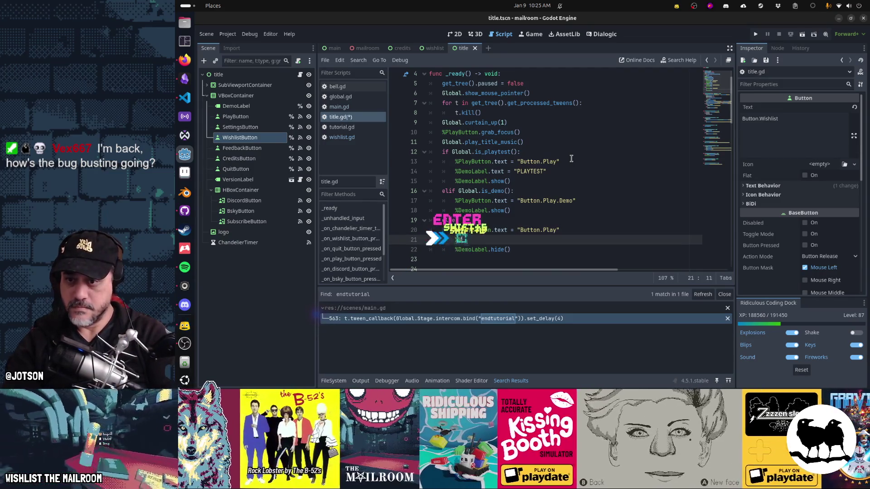
key("Return")
type(".hide(")
key("ctrl+s")
key("ctrl+x")
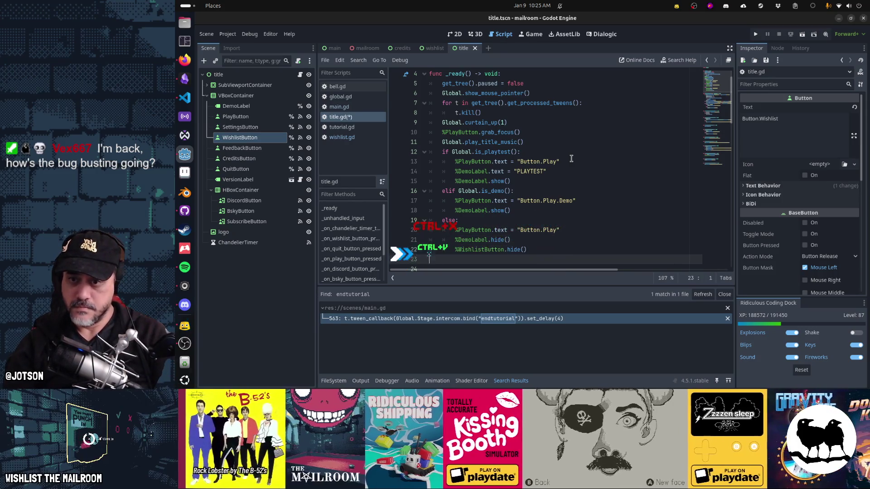
key("Down")
key("ctrl+v")
Move the is_playtest block above the is_demo check in _on_feedback_button_pressed, make is_demo an elif, and save
key("shift+Up")
key("shift+Up")
key("shift+Up")
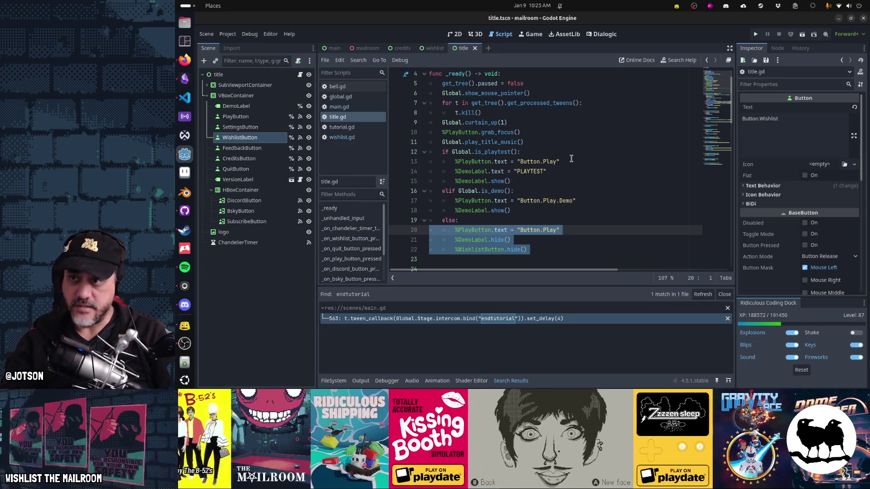
key("Up")
key("Up")
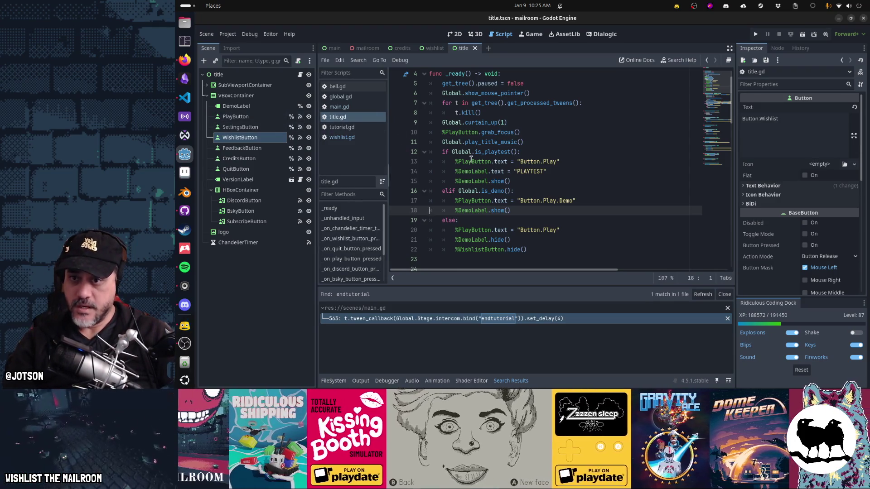
scroll(471, 158, "down", 20)
left_click_drag(458, 162, 484, 162)
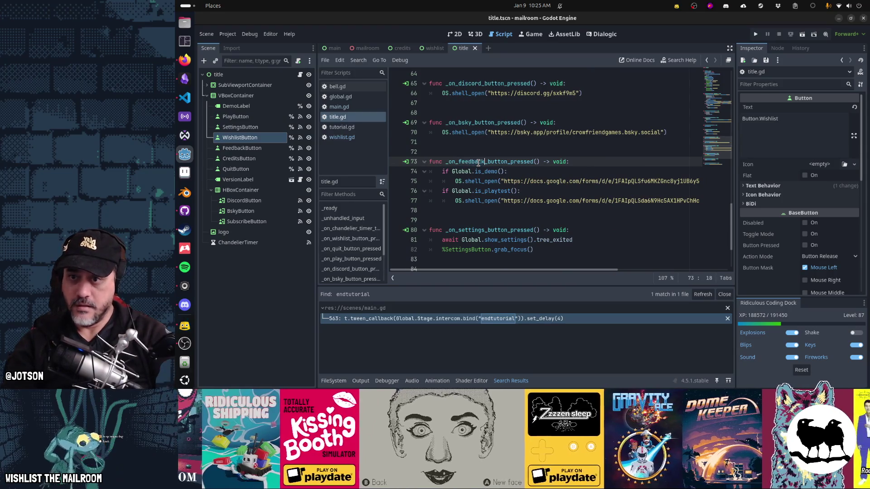
key("Down")
key("Down")
key("Down")
key("shift+Down")
key("shift+Down")
key("ctrl+x")
key("Up")
key("ctrl+v")
type("el")
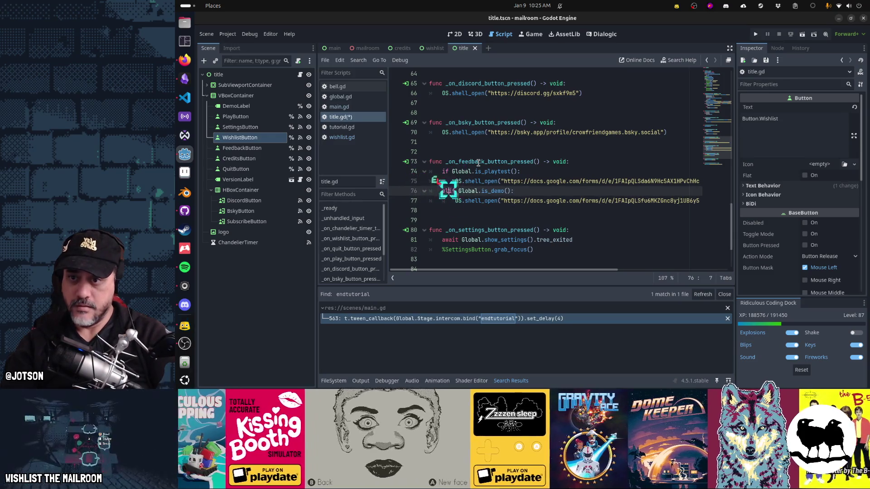
key("ctrl+s")
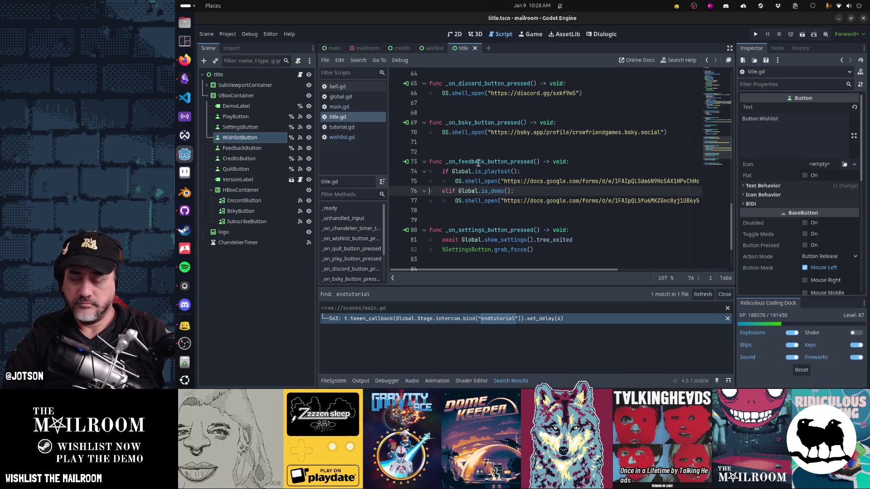
Look over the playtest feedback line, then run the game with F5
left_click(488, 181)
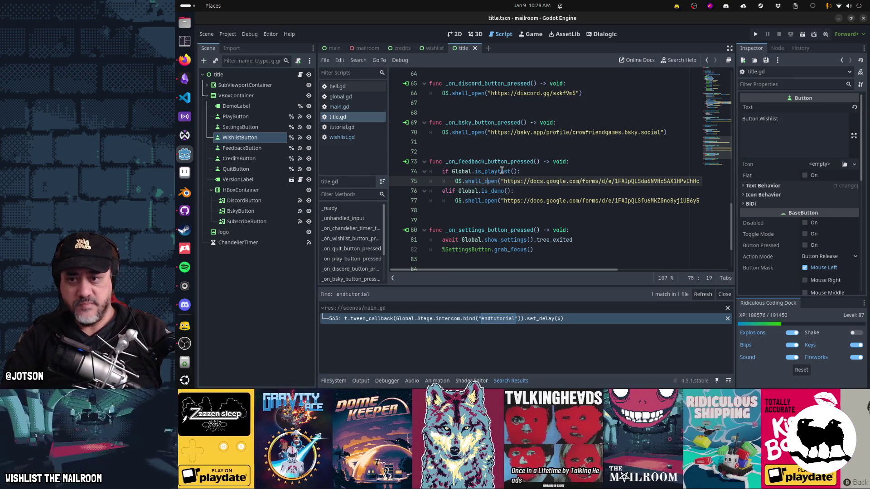
mouse_move(496, 172)
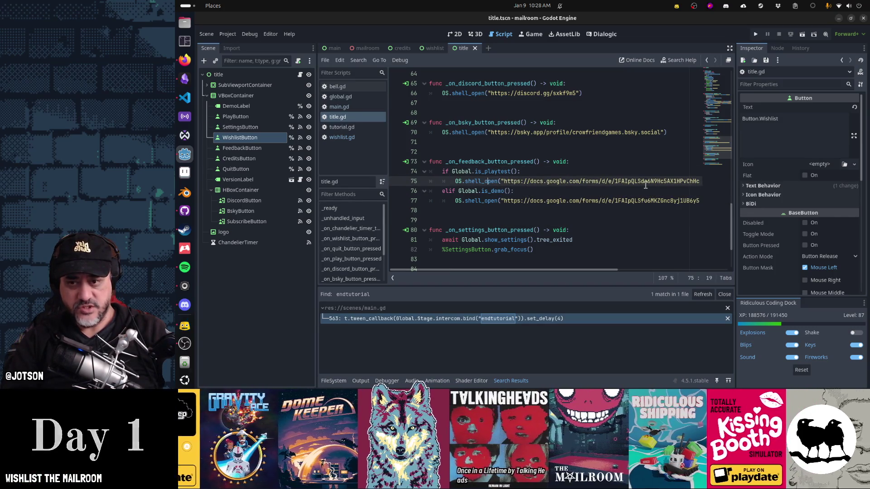
scroll(526, 210, "up", 20)
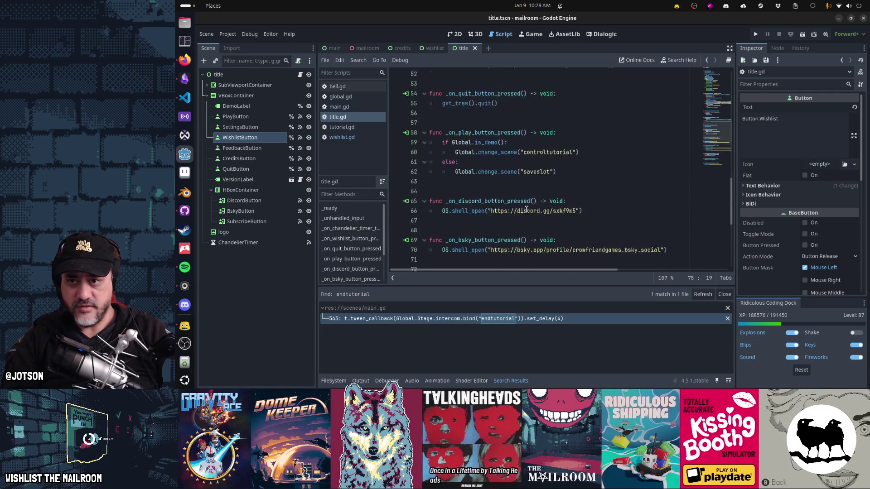
scroll(526, 209, "down", 3)
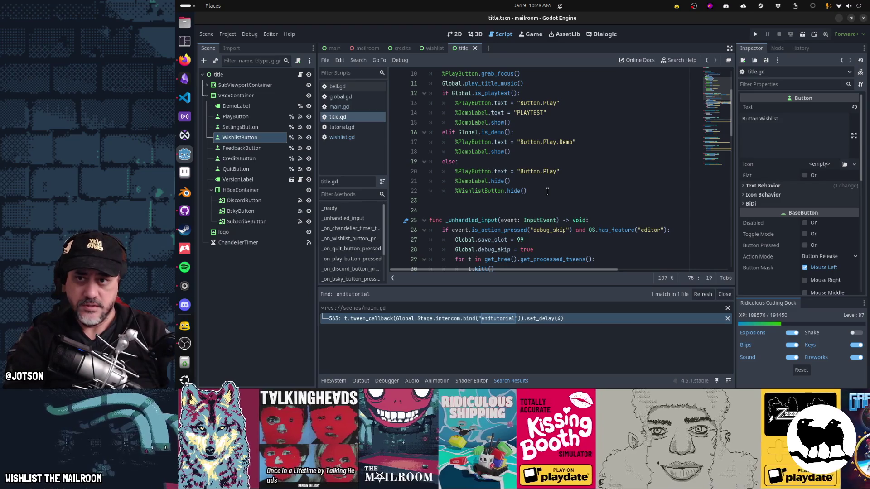
key("F5")
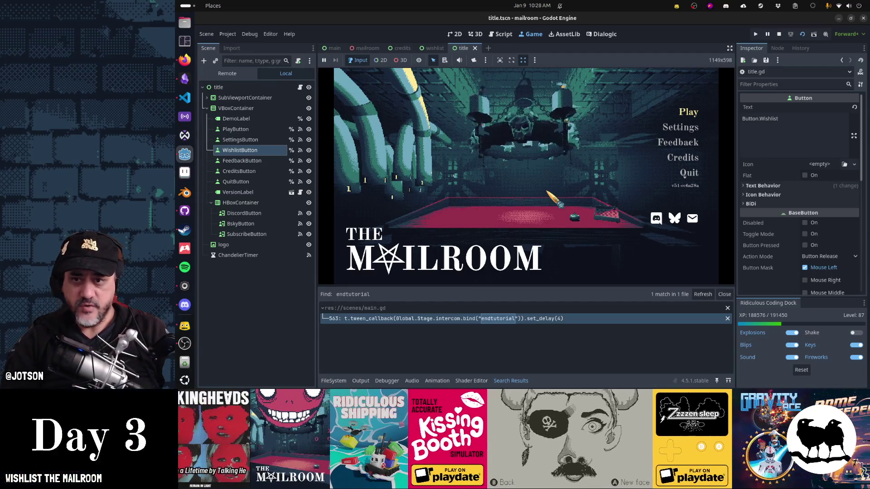
Undo the stray WishlistButton duplicate, reload the title menu with demo mode on and off, then quit
key("ctrl+d")
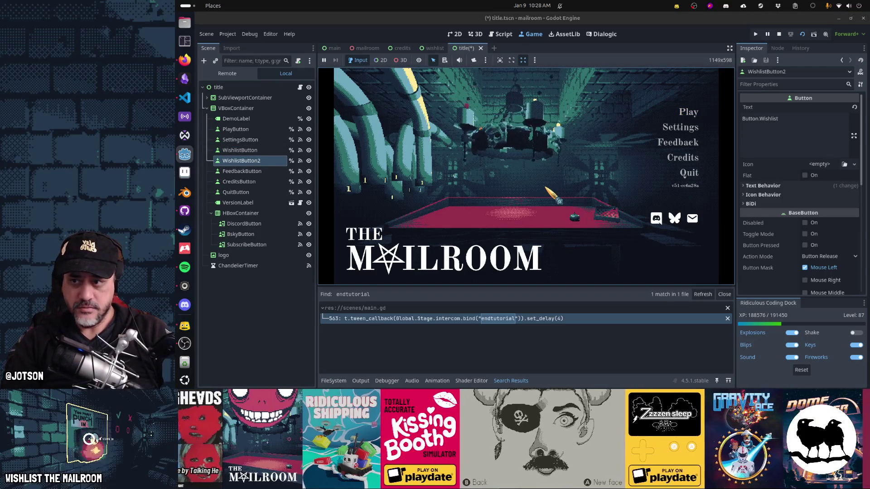
key("ctrl+z")
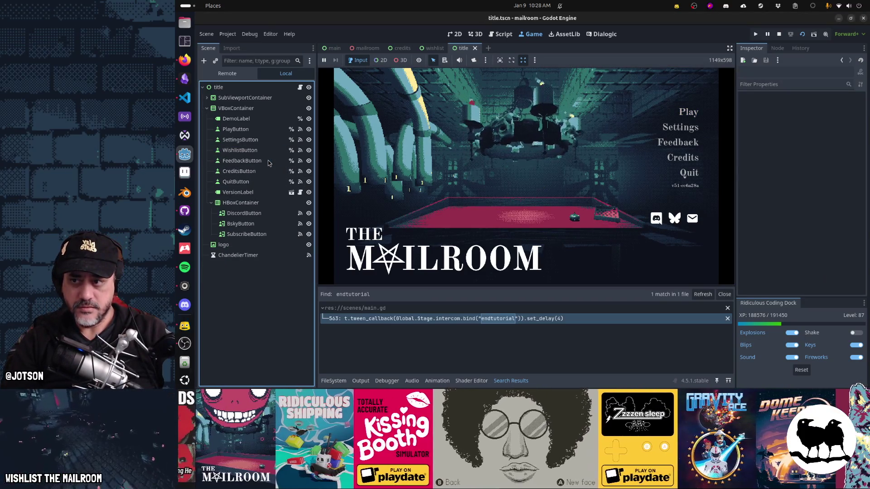
left_click(526, 139)
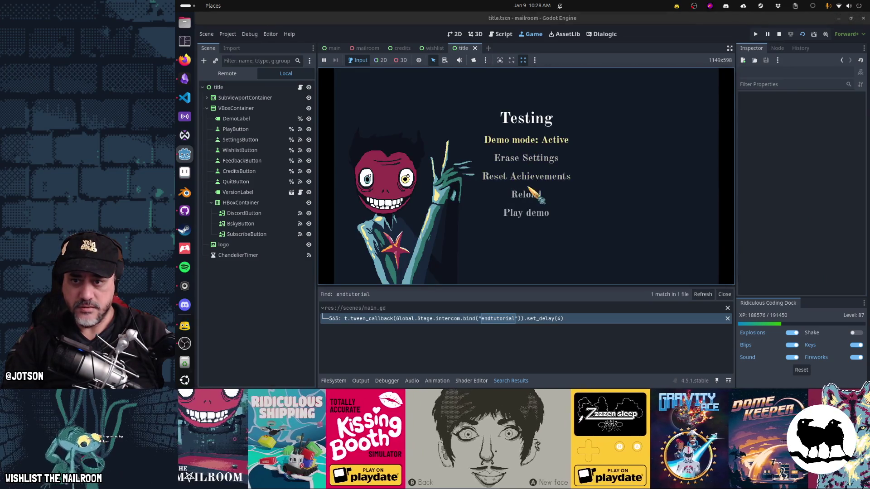
left_click(529, 189)
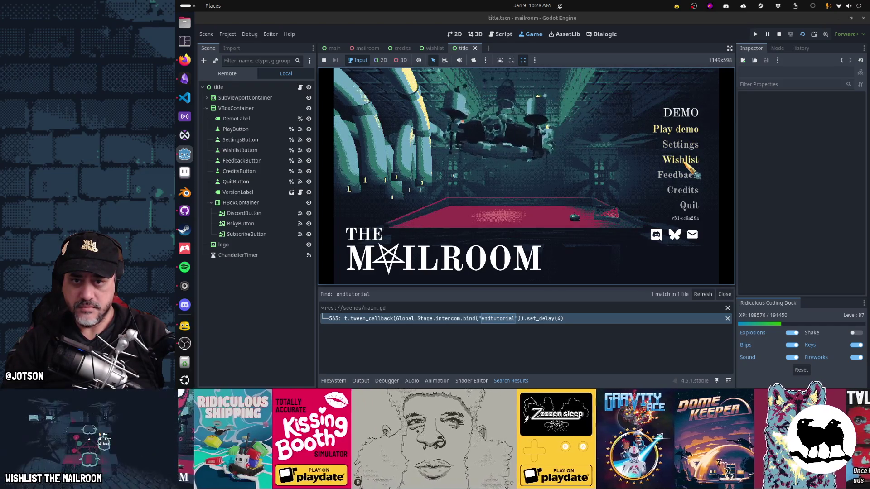
left_click(550, 140)
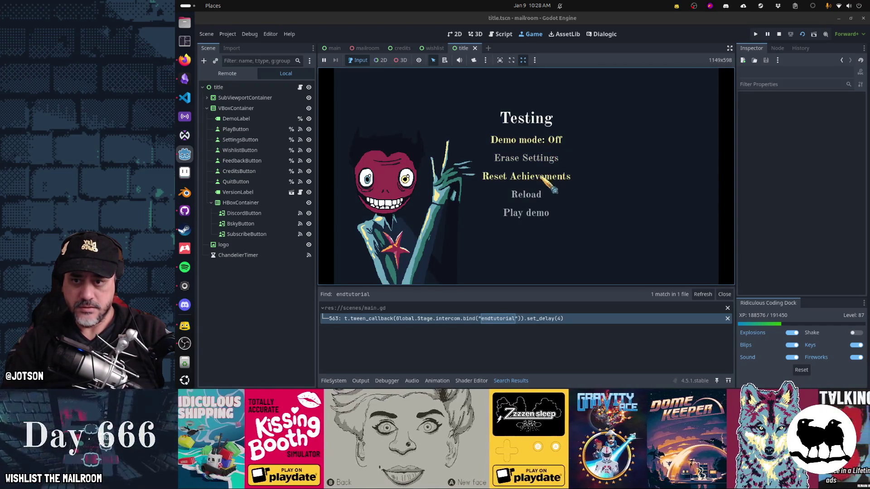
left_click(540, 174)
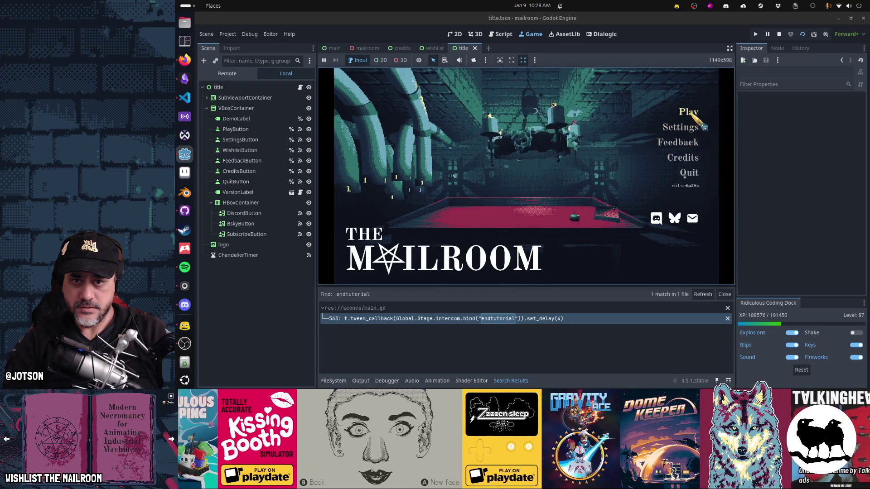
left_click(689, 174)
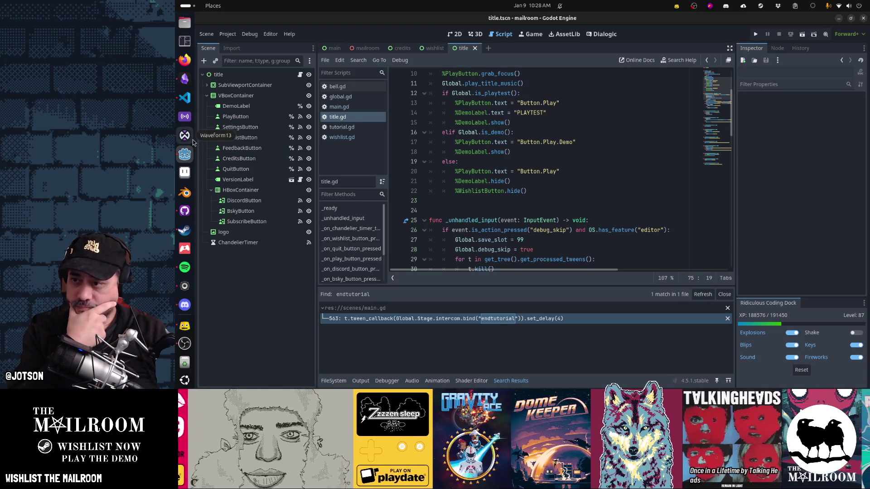
left_click(185, 210)
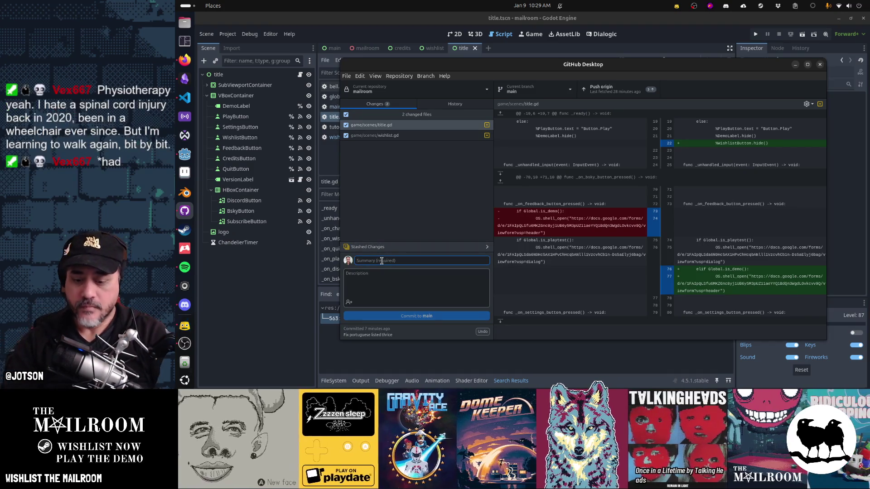
Commit to main as 'Fix feedback button opens playtest and demo feedback forms', then return to Godot
type("Fix feedback")
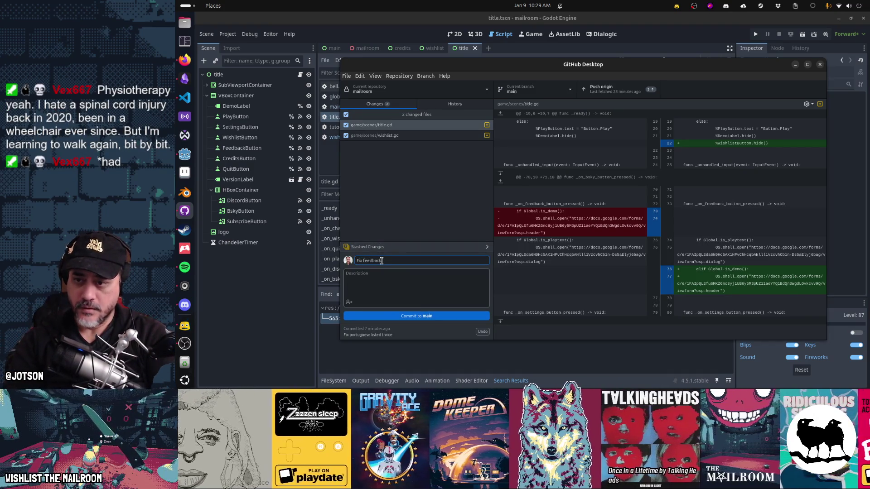
type(" button show")
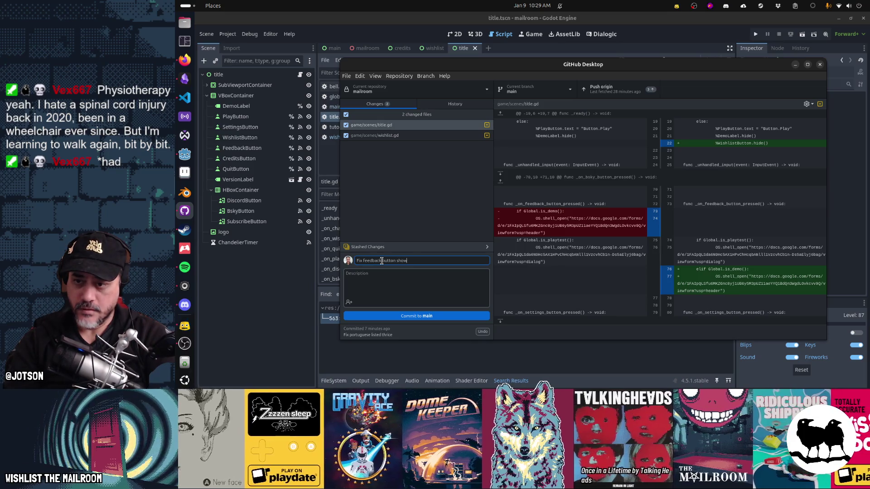
key("BackSpace")
key("BackSpace")
key("BackSpace")
type("opens play")
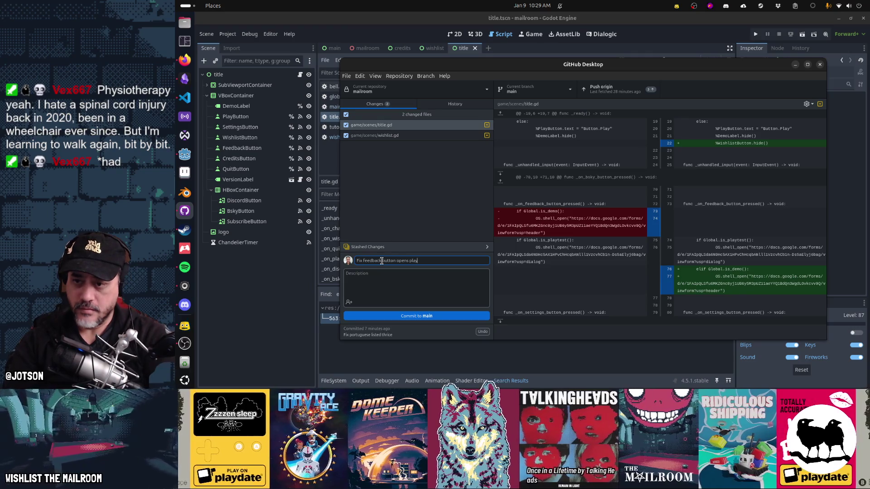
type("test and demo feedback forms")
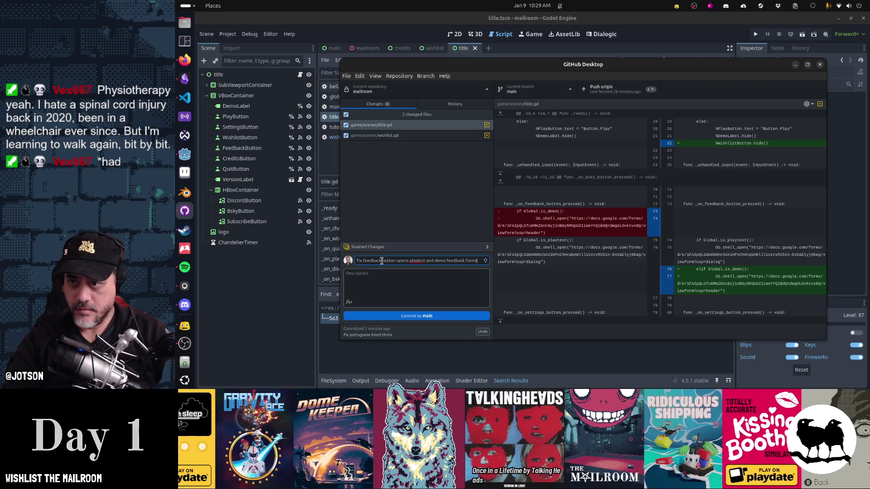
left_click(415, 317)
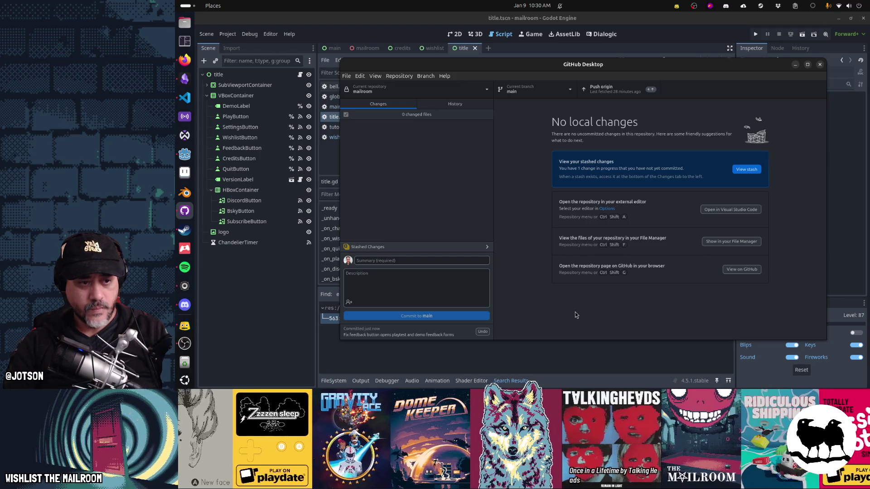
left_click(393, 19)
left_click(558, 164)
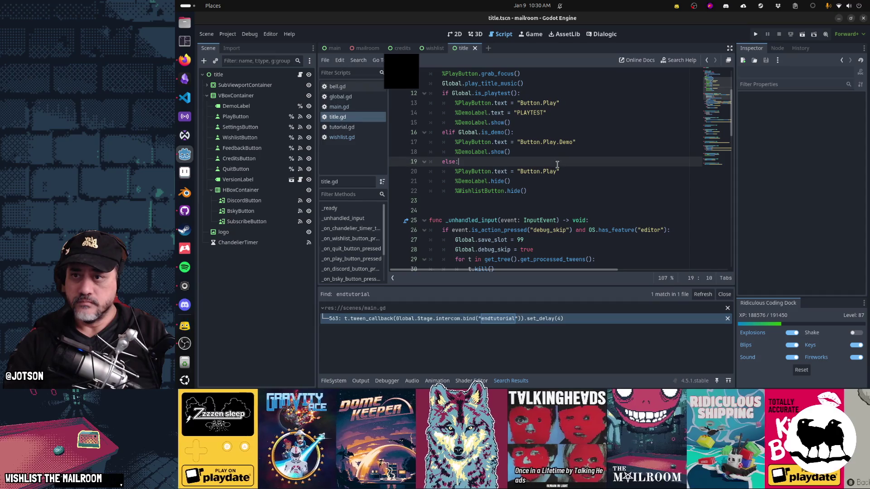
Tick the feedback-button fix card as done in Obsidian, then return to title.gd
left_click(572, 174)
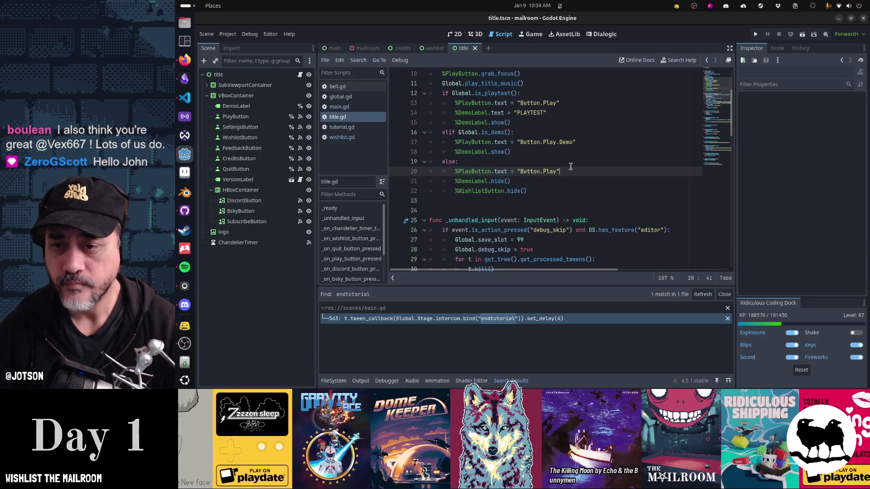
key("alt+Tab")
key("alt+Tab")
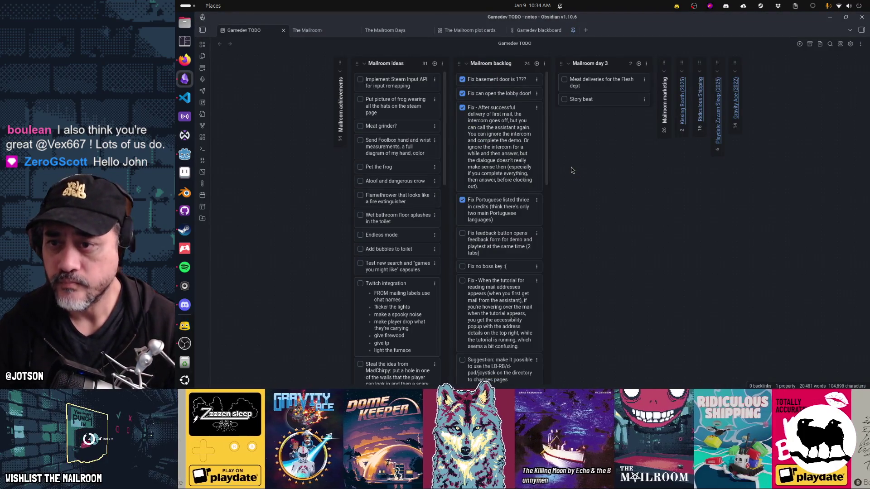
left_click(462, 233)
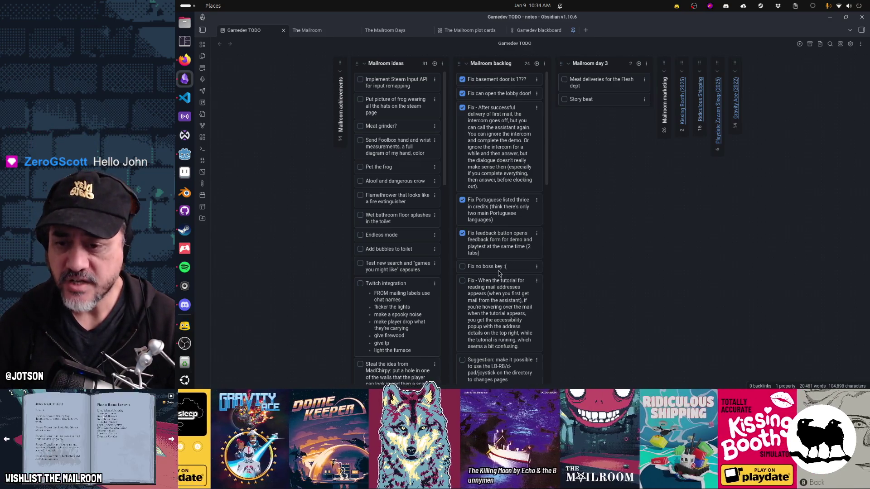
key("alt+Tab")
left_click(550, 200)
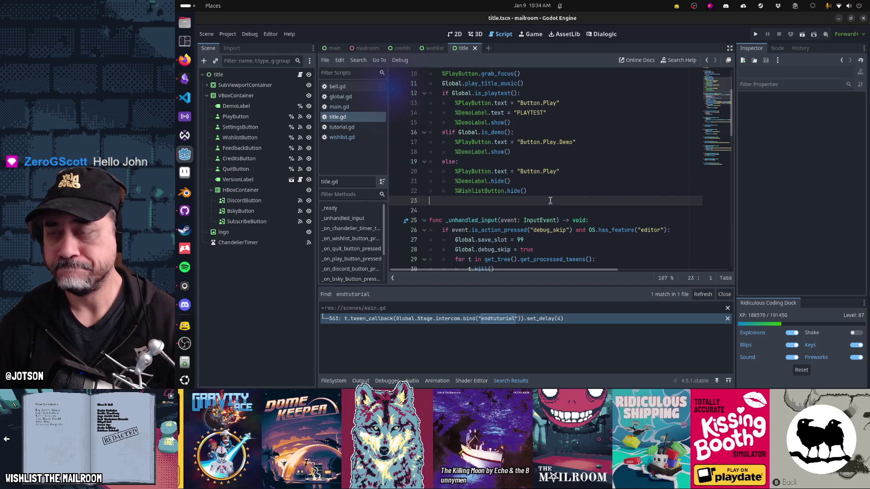
Search all project files for 'bosskey' and open the global.gd line 182 match
key("ctrl+shift+f")
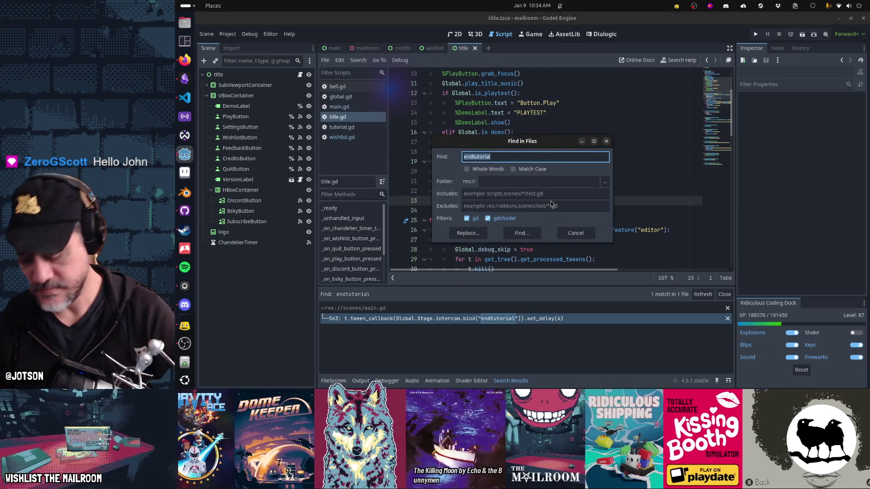
type("bosskey")
key("Return")
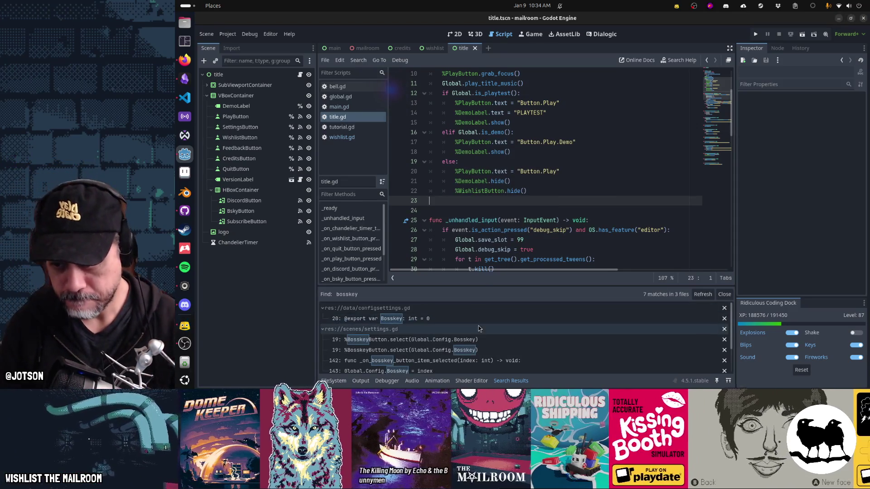
scroll(477, 327, "down", 1)
scroll(476, 331, "down", 2)
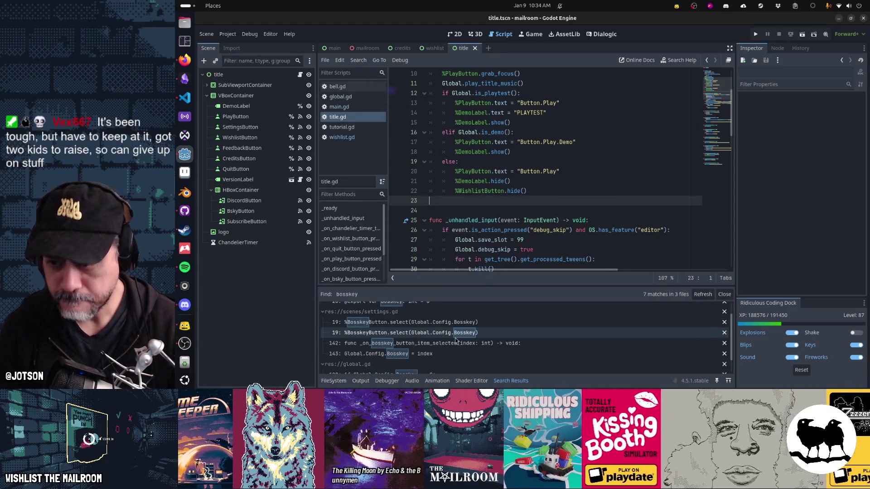
scroll(447, 346, "down", 1)
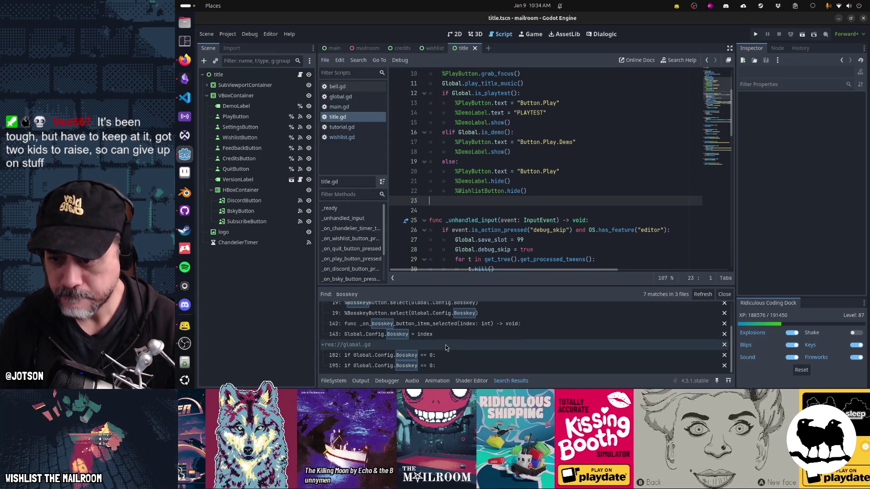
left_click(438, 356)
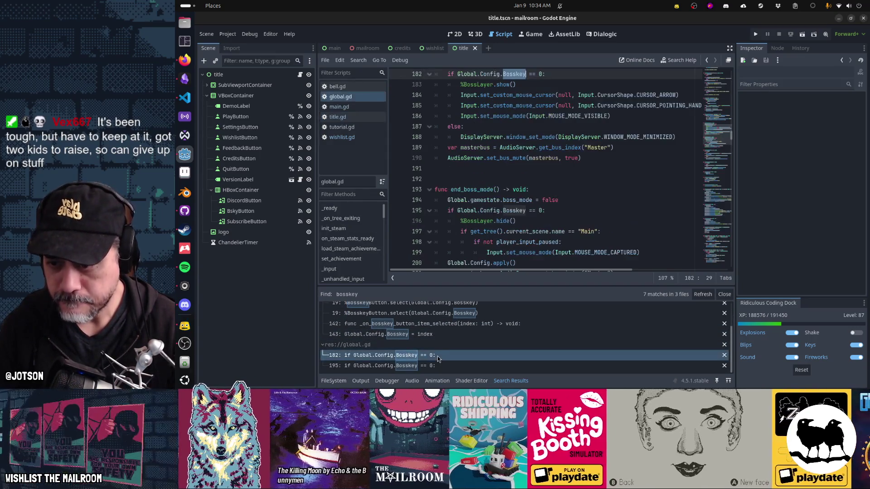
Find the boss_key action in global.gd's _input handler with the find bar
scroll(508, 235, "up", 3)
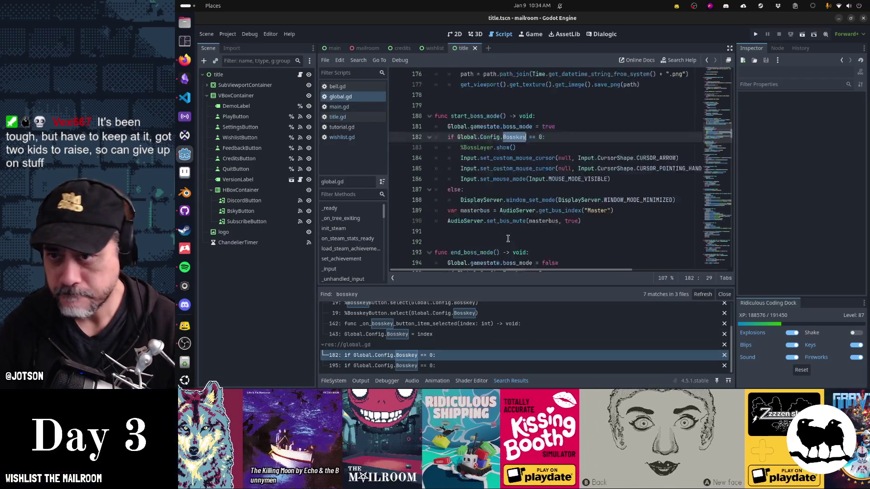
mouse_move(508, 239)
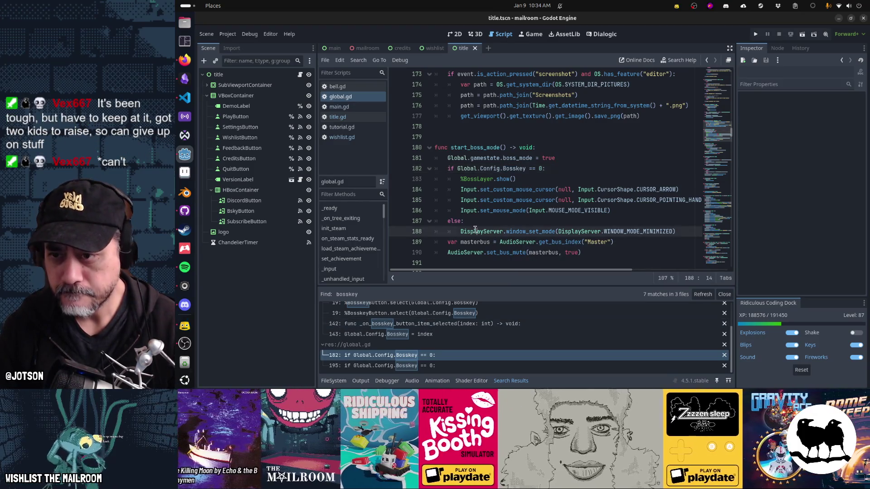
left_click(475, 231)
key("ctrl+f")
type("boss")
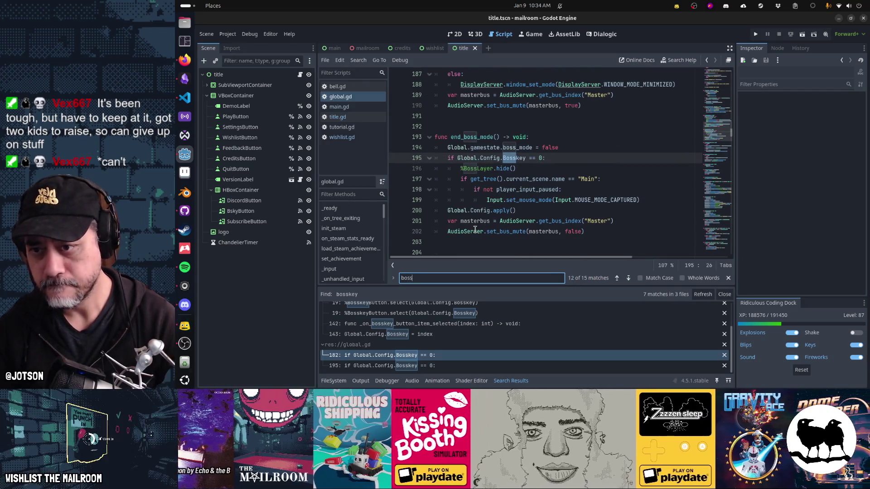
type("_keu")
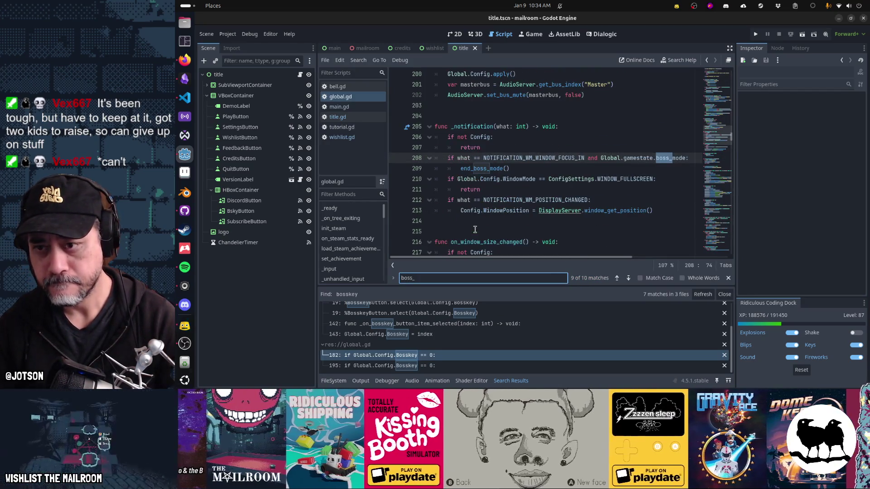
key("Escape")
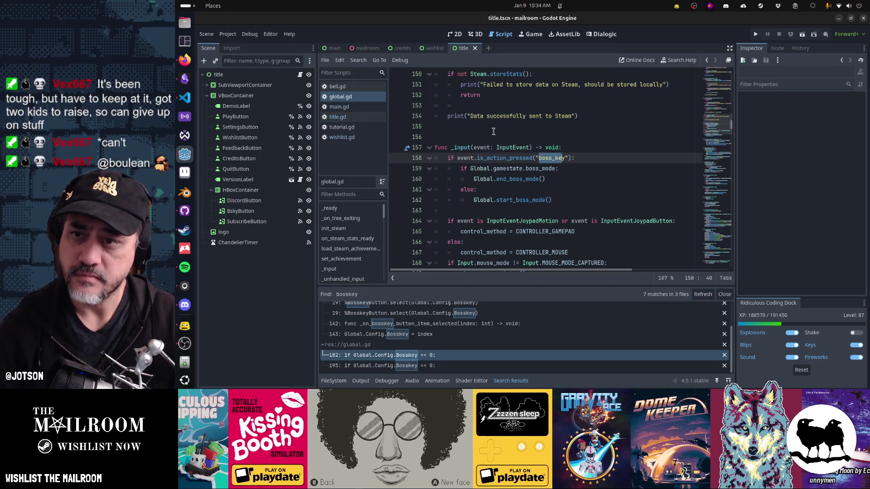
Run the game and toggle the boss screen on and off with Escape
key("F5")
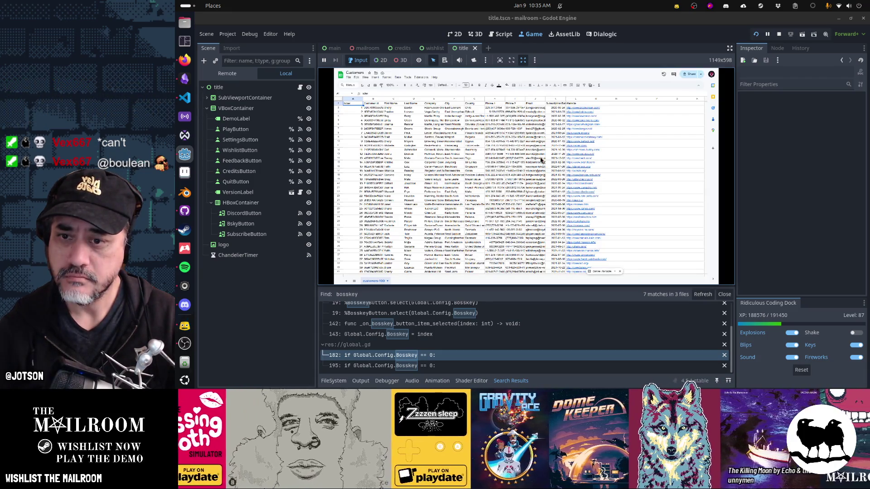
key("Escape")
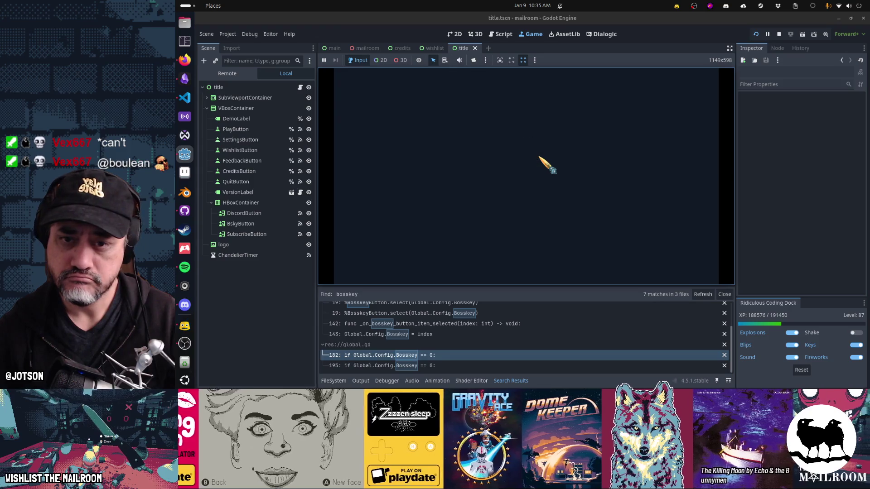
key("Escape")
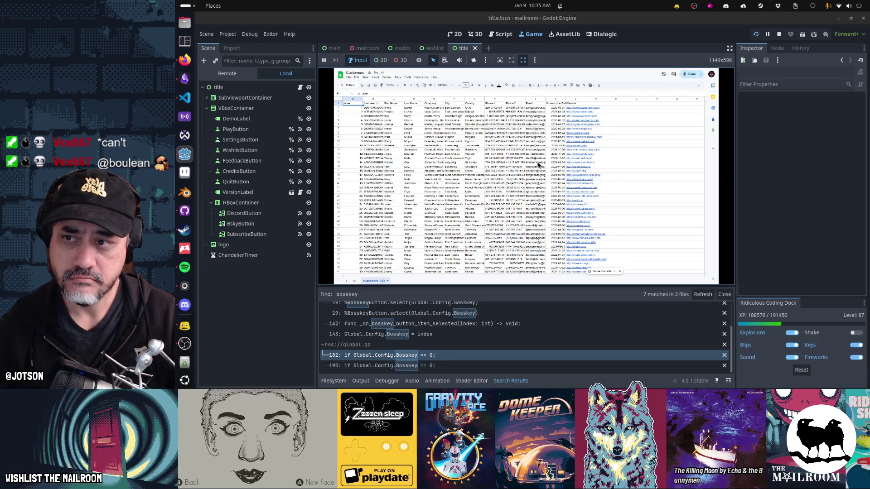
key("Escape")
Switch the Boss key setting to Minimize and back to Spreadsheet, then retest the spreadsheet boss screen
left_click(680, 128)
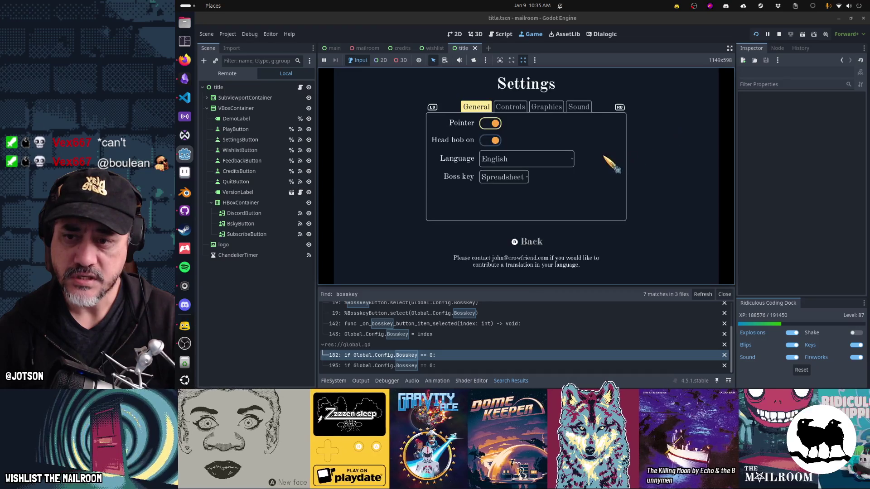
left_click(520, 184)
left_click(503, 194)
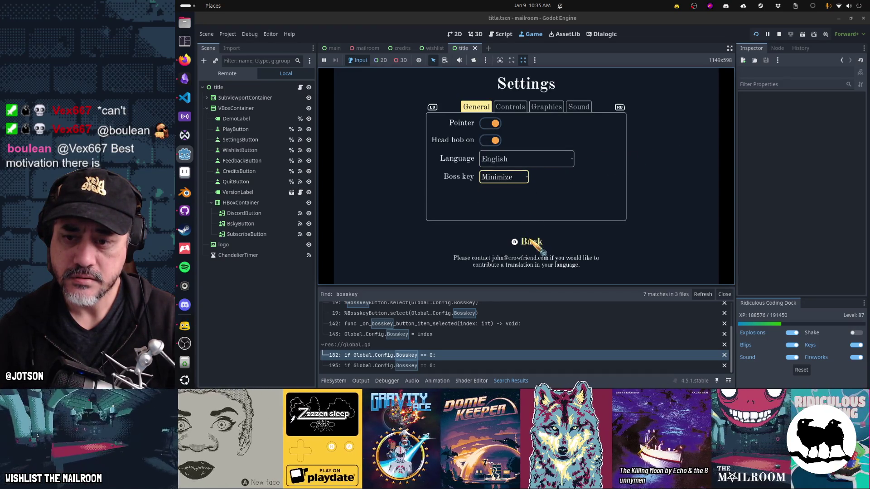
left_click(521, 241)
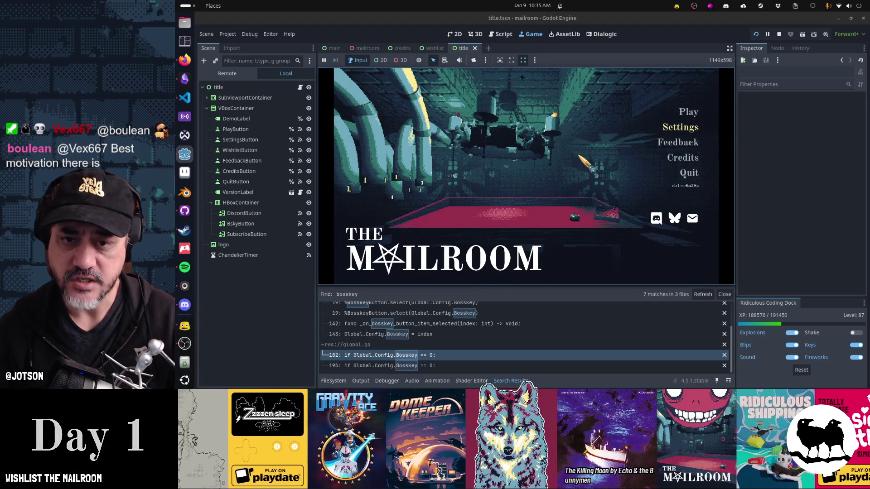
left_click(535, 60)
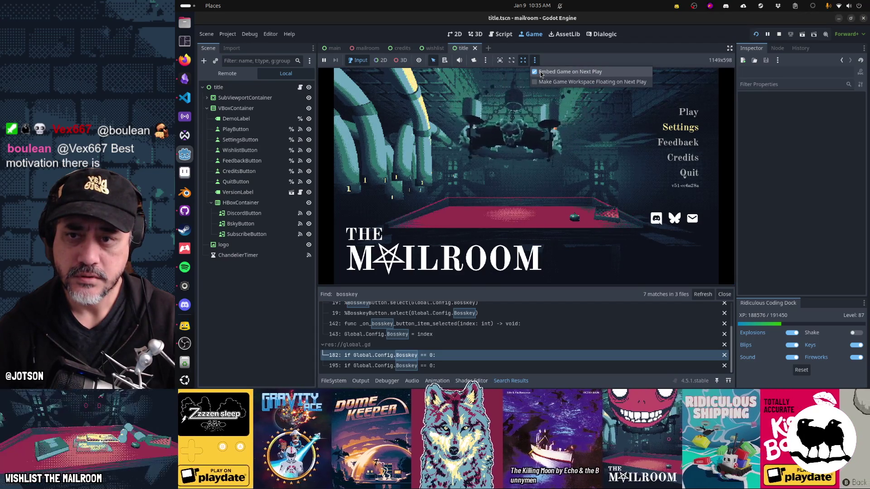
left_click(540, 74)
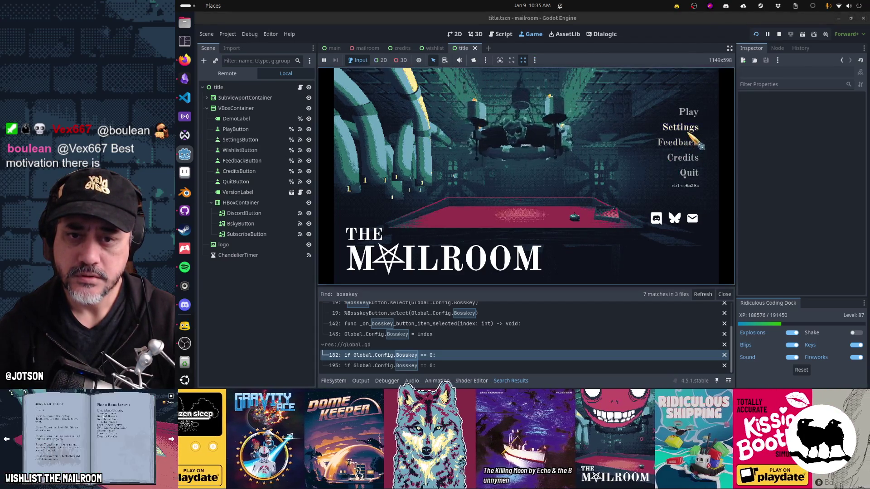
left_click(680, 128)
left_click(514, 176)
left_click(515, 188)
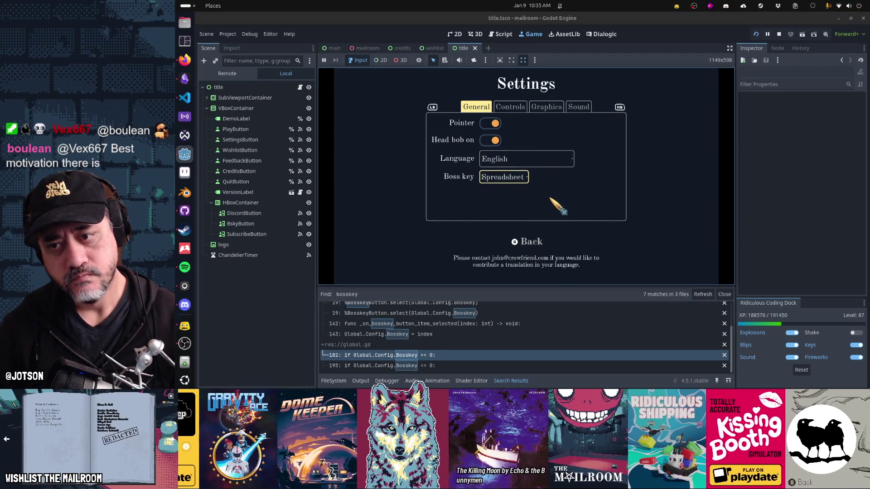
key("Escape")
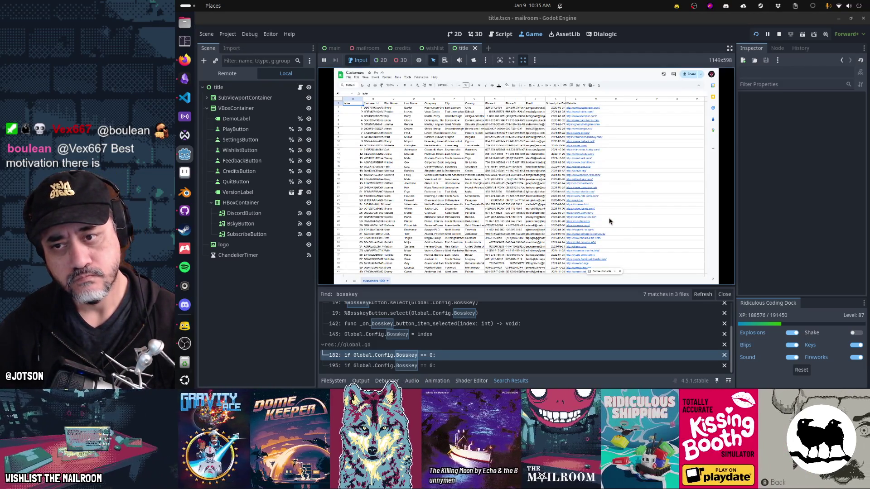
key("Escape")
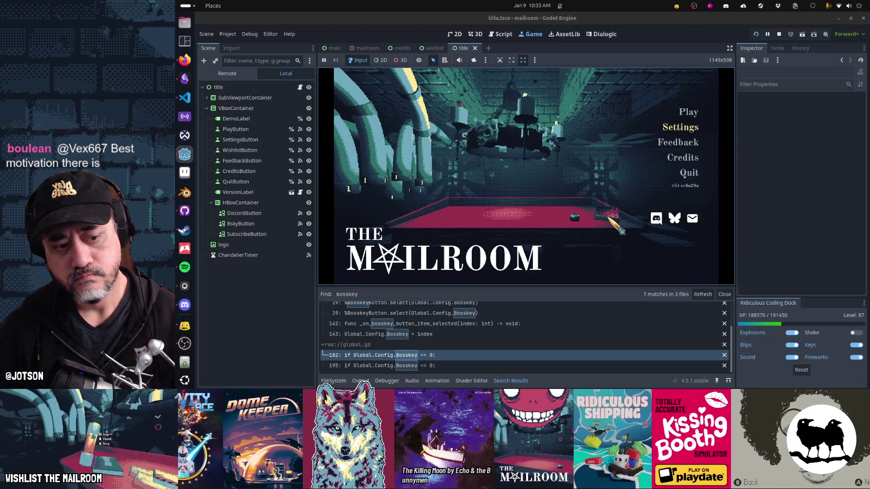
key("Escape")
key("Escape")
key("Escape")
key("Escape")
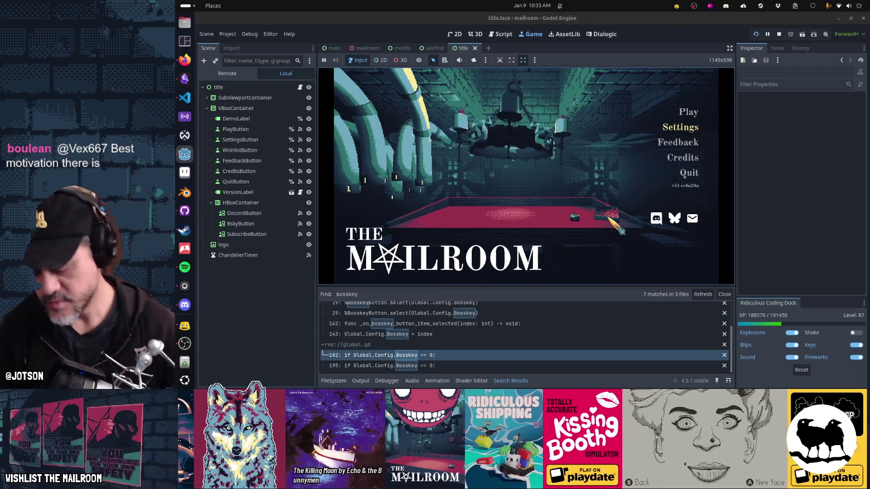
Set demo mode to Active in the Testing menu, toggle the Customers spreadsheet with Tab, then stop
key("F1")
left_click(543, 140)
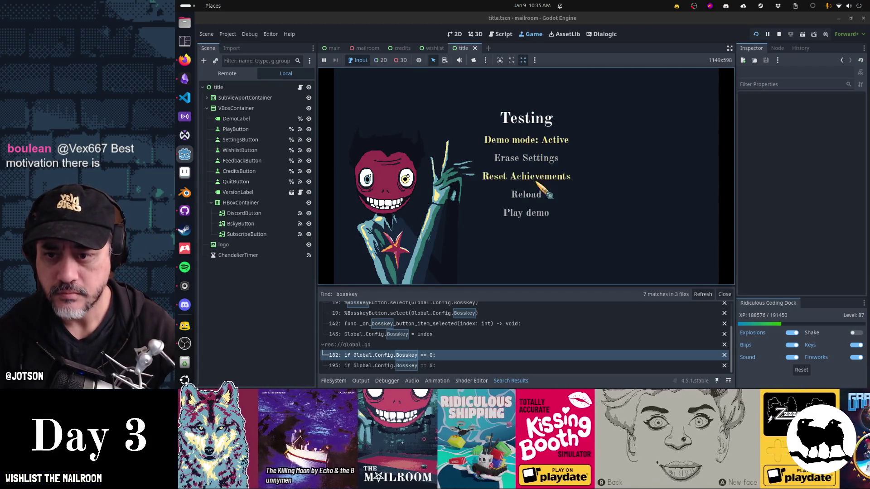
left_click(528, 194)
key("Tab")
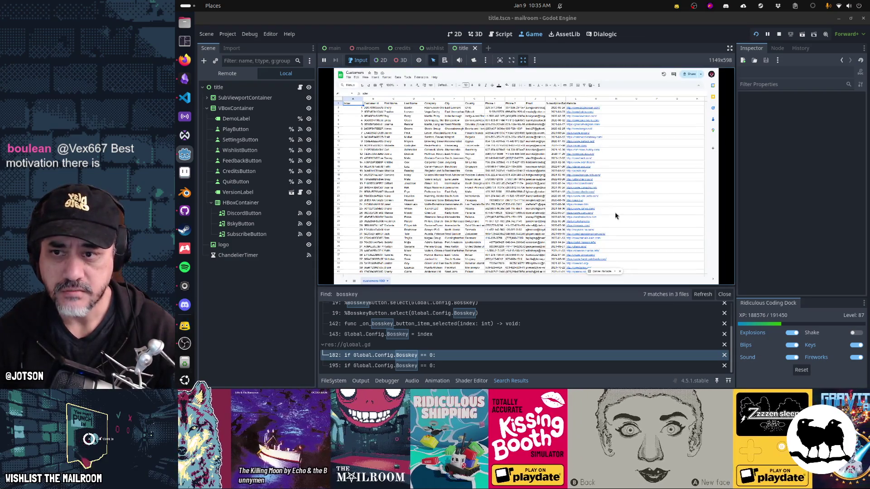
key("Tab")
key("Tab")
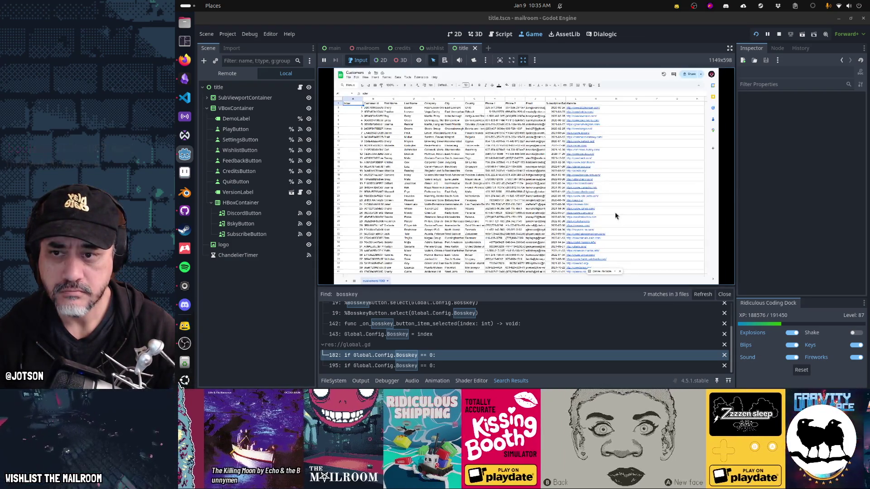
key("Tab")
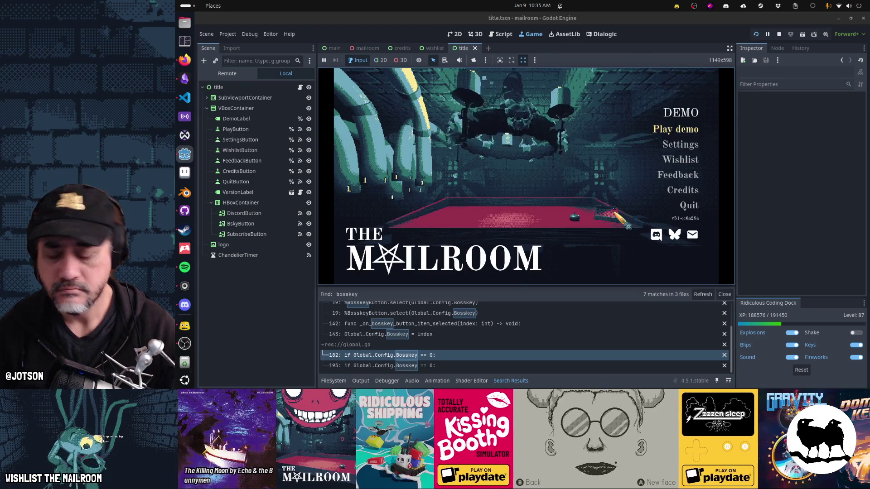
left_click(689, 207)
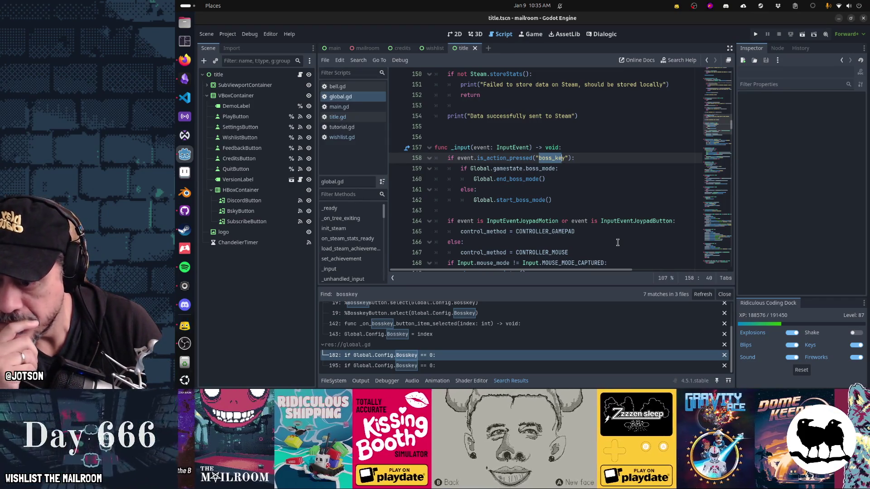
Go to the Bosskey == 0 check in start_boss_mode, then open the quick file finder
left_click(521, 355)
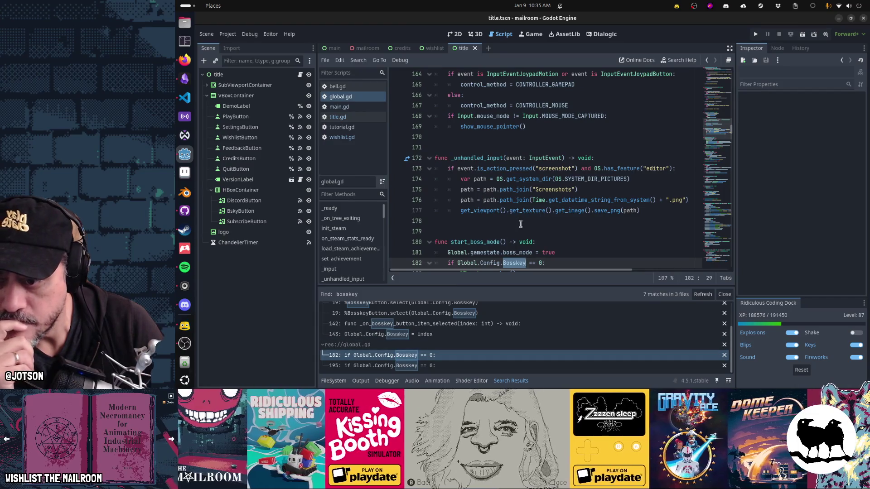
scroll(521, 224, "down", 2)
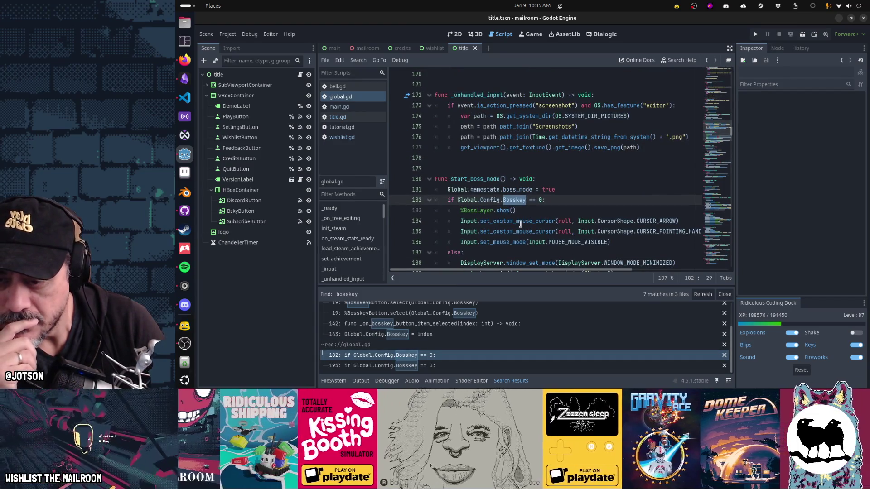
left_click(539, 199)
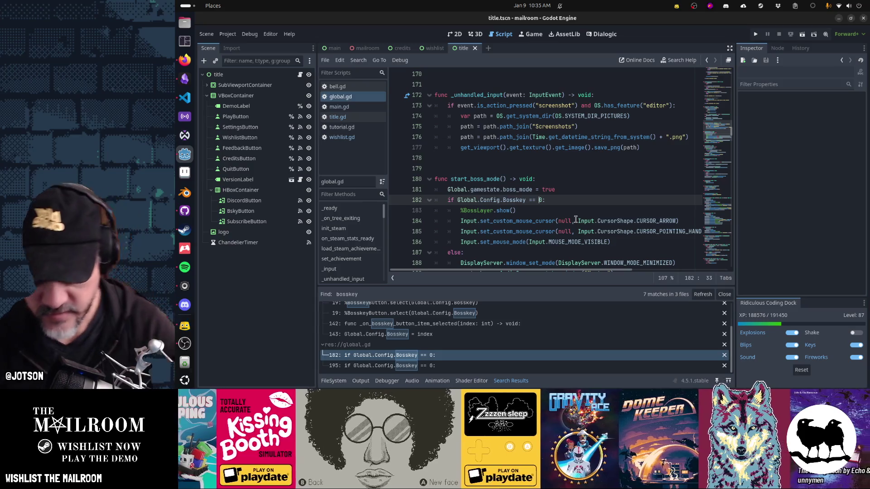
key("shift+alt+o")
Open configsettings.gd and add enum { BOSS_SPREADSHEET, BOSS_MINIMIZE } on line 7
type("configsettings")
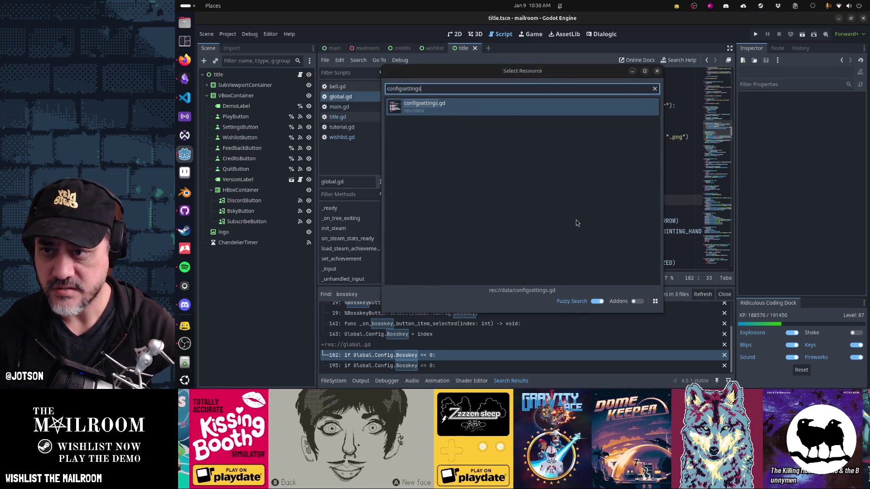
key("Return")
scroll(524, 153, "up", 7)
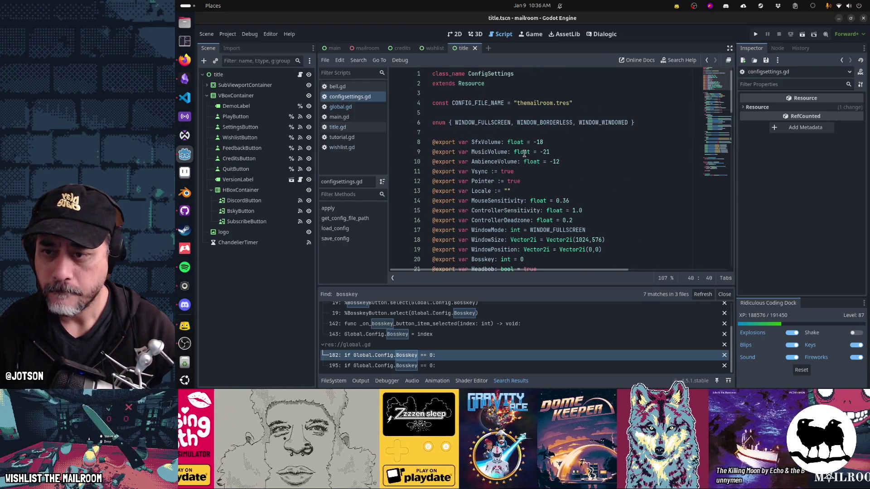
scroll(524, 153, "down", 1)
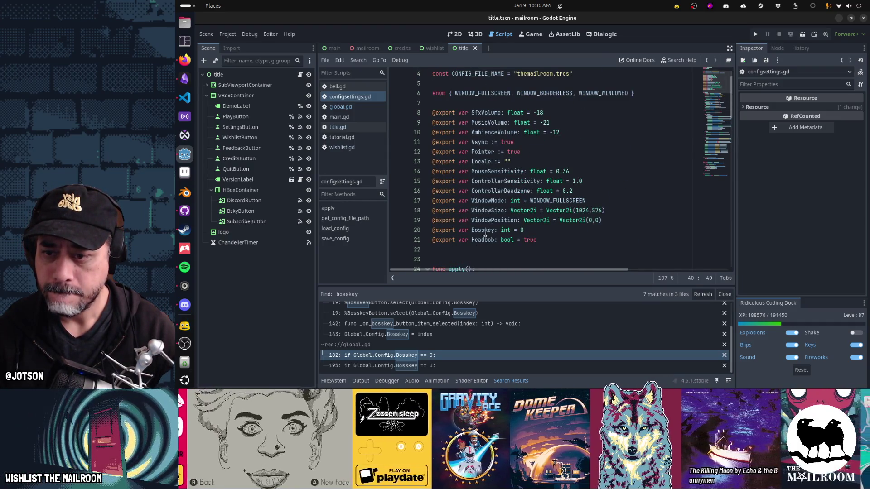
left_click(578, 229)
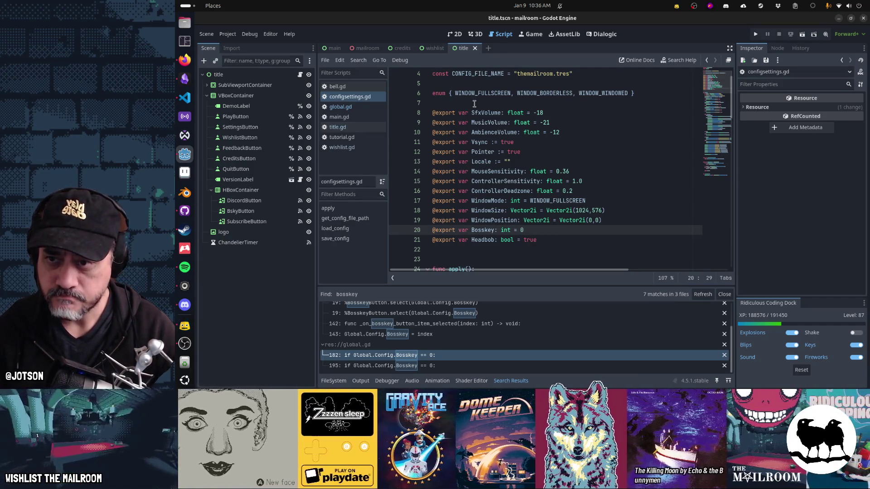
left_click(474, 104)
type("enum { BOSS_")
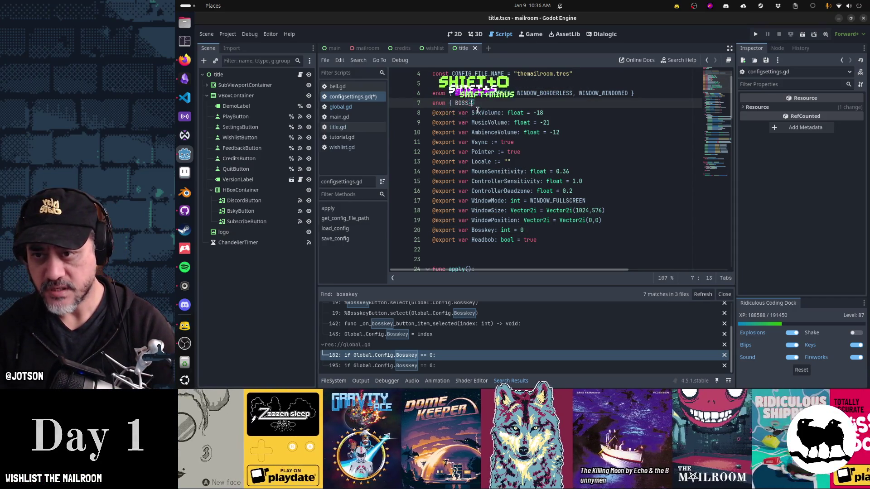
type("SPREADHS")
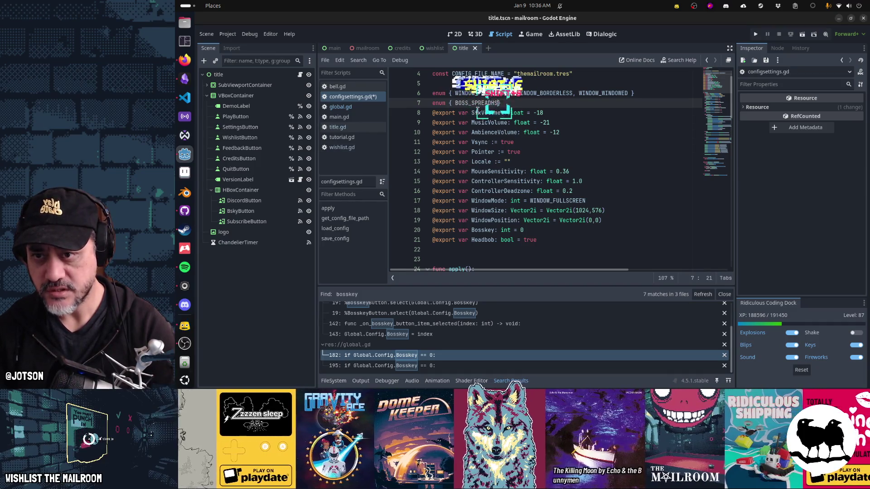
key("BackSpace")
key("BackSpace")
type("SHEET, BOSS_MINIMIZE")
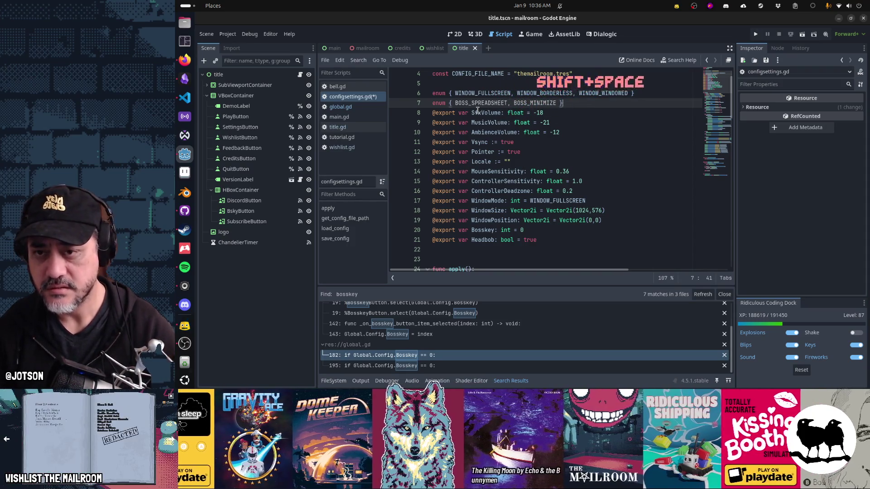
key("End")
key("Return")
Change the Bosskey default from 0 to BOSS_SPREADSHEET, save, and return to global.gd
double_click(475, 103)
key("ctrl+c")
left_click(534, 240)
key("BackSpace")
key("ctrl+v")
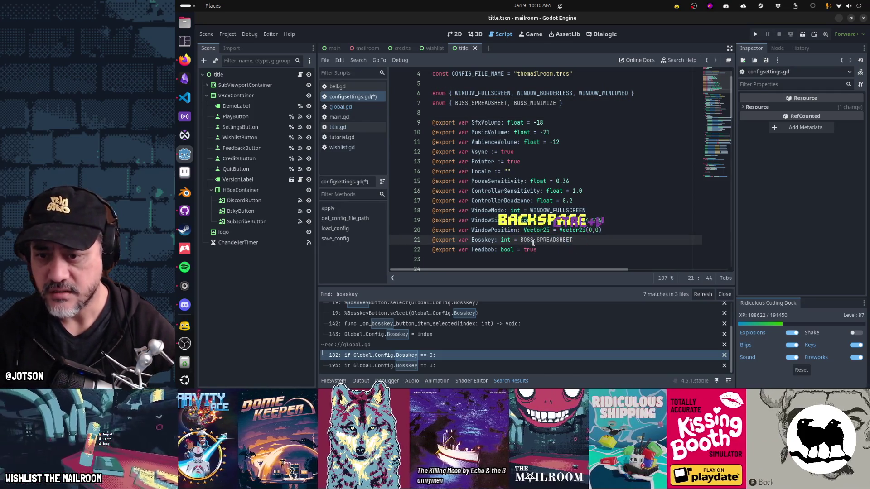
key("ctrl+s")
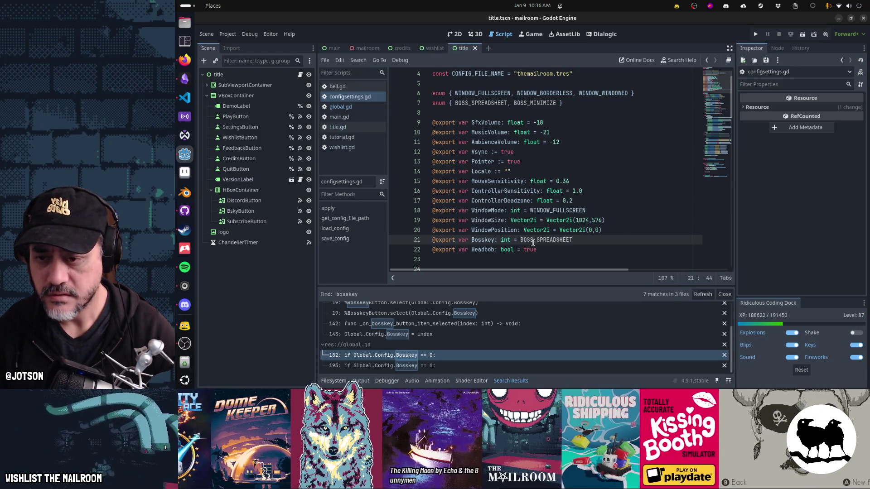
scroll(533, 242, "down", 3)
double_click(483, 152)
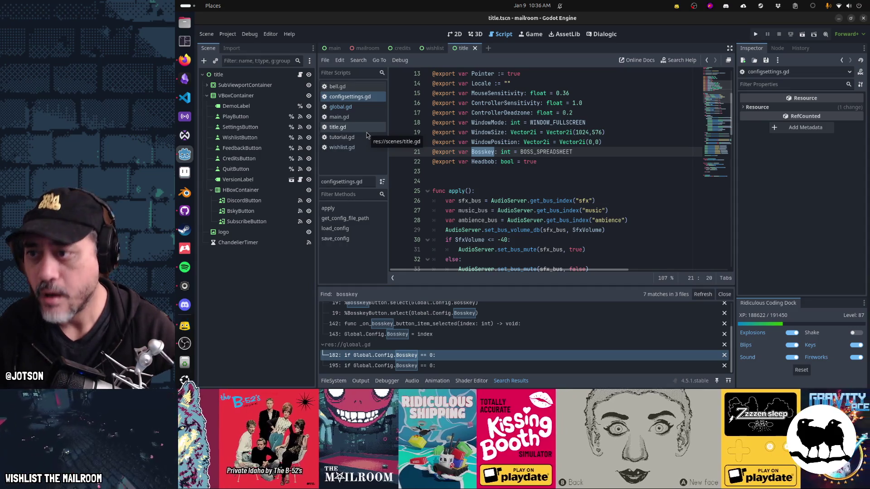
left_click(341, 106)
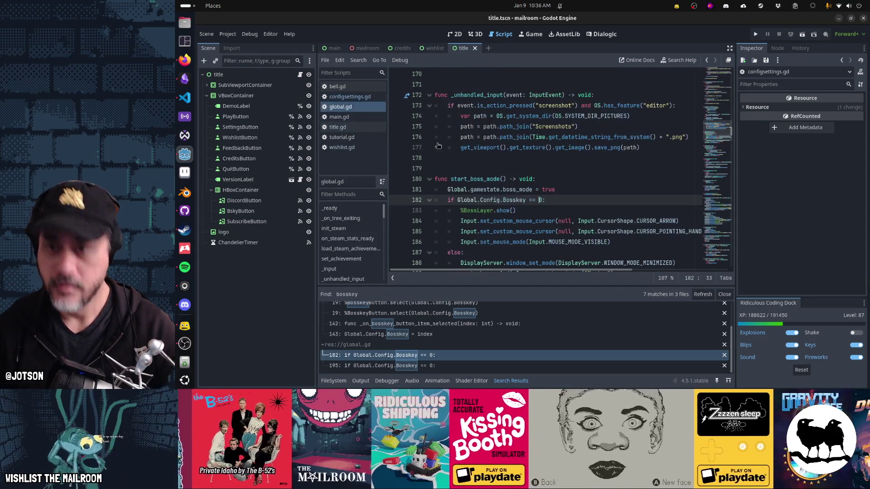
Replace 0 with ConfigSettings.BOSS_SPREADSHEET on line 182 of global.gd and save the script
key("Delete")
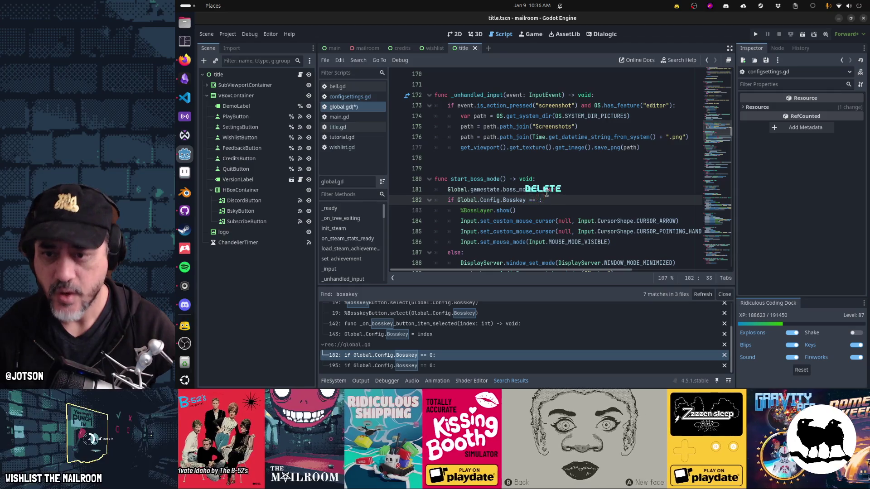
type("Config")
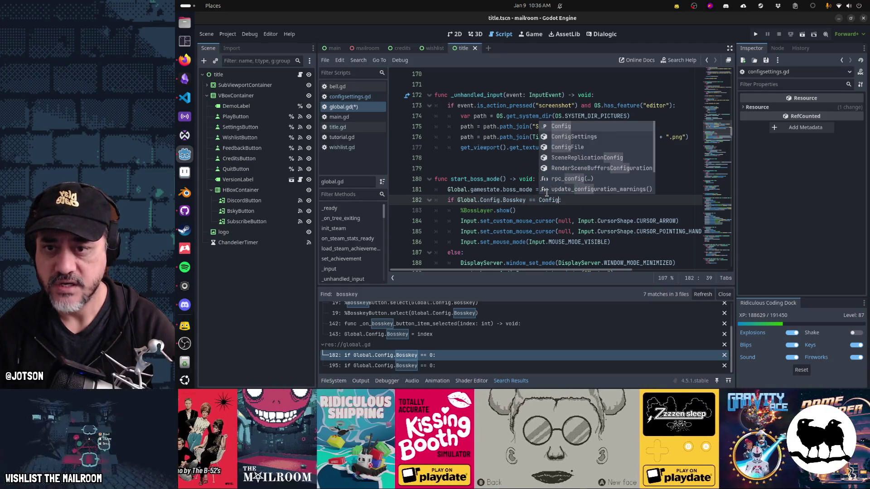
key("Down")
key("Return")
type(".")
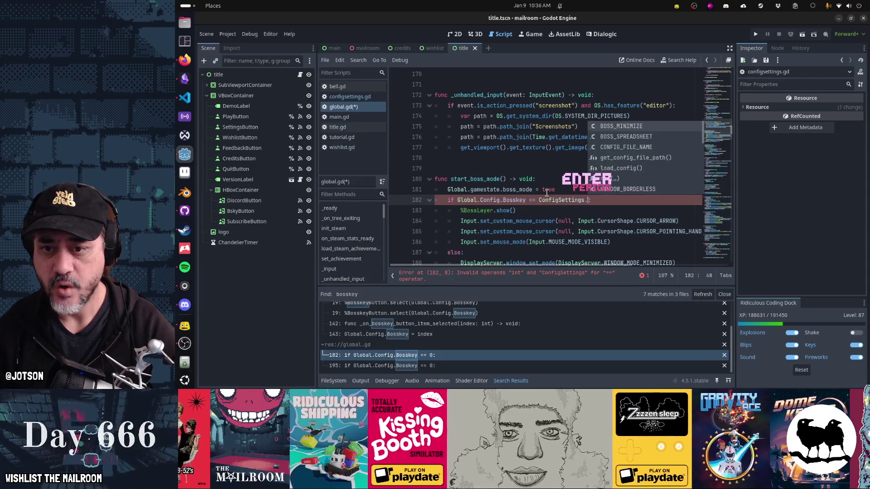
key("Down")
key("Return")
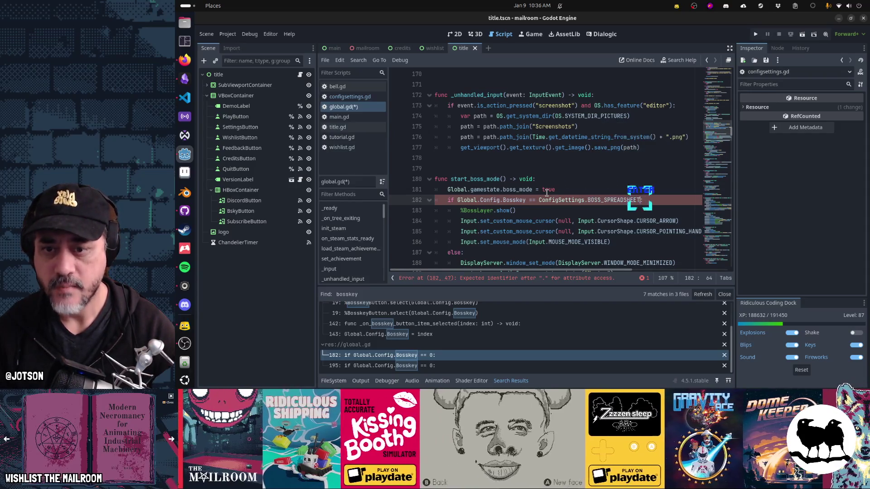
key("Down")
key("Down")
key("Down")
key("Down")
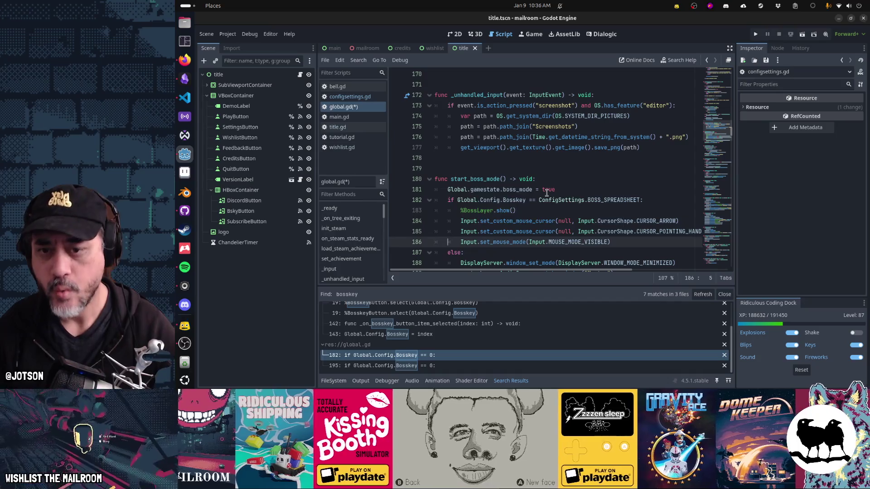
key("ctrl+s")
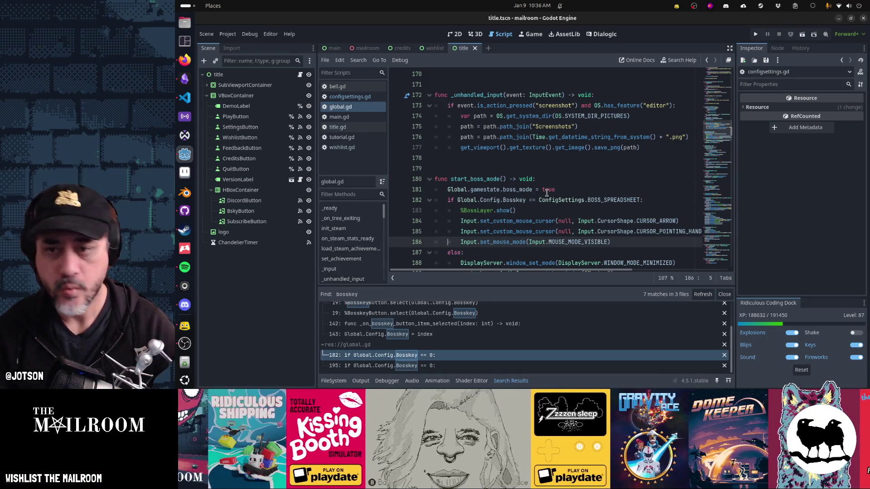
left_click(547, 191)
Run the game, erase the saved settings from the Testing menu, and start the demo
key("F5")
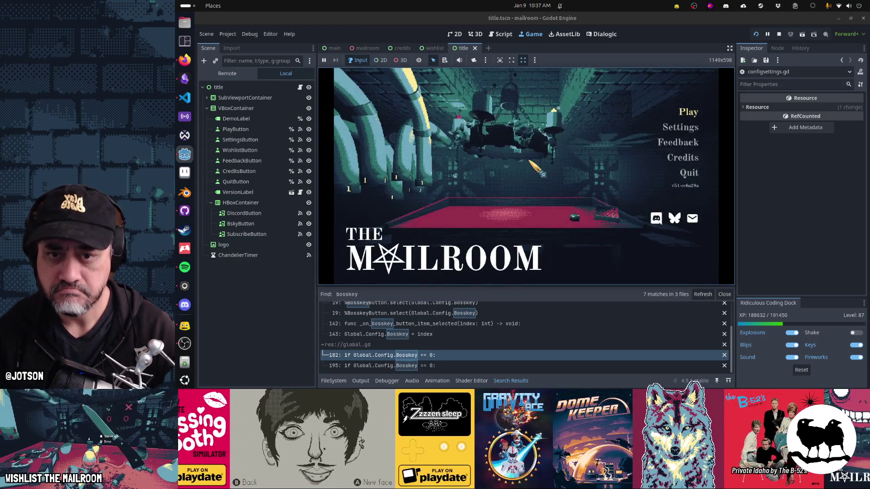
key("t")
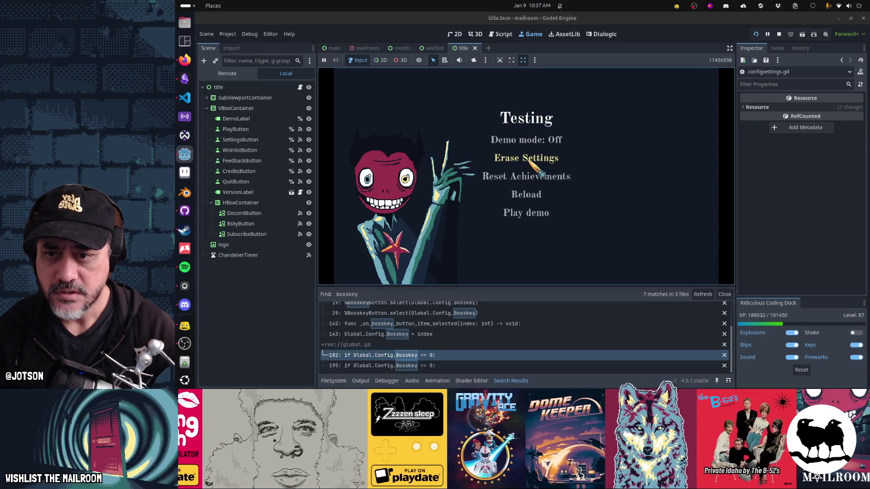
left_click(529, 162)
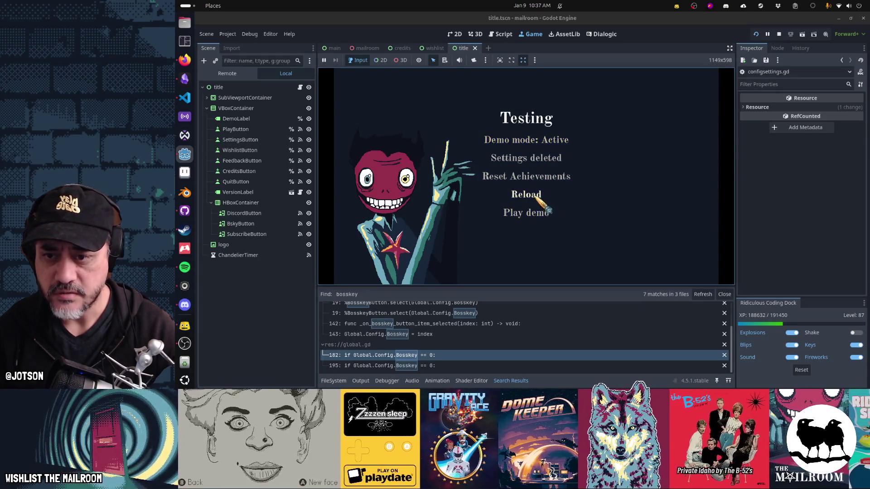
left_click(529, 196)
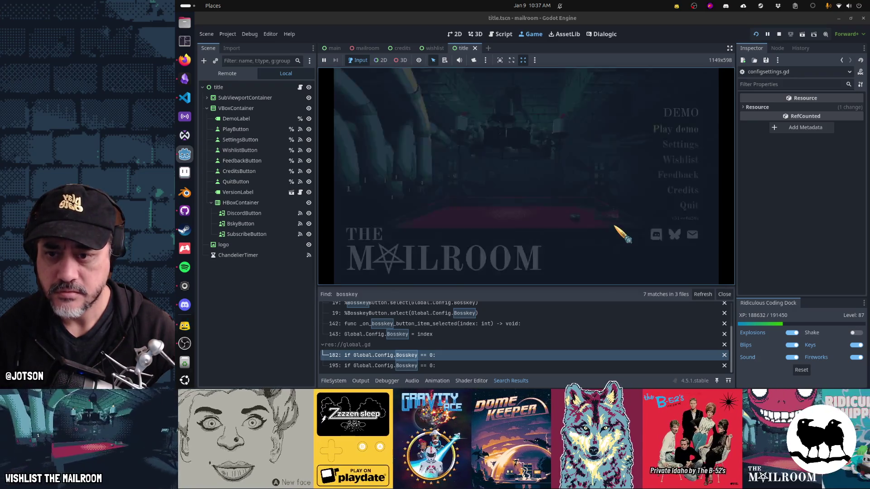
Toggle the fake Customers spreadsheet on and off several times with the boss key
key("F12")
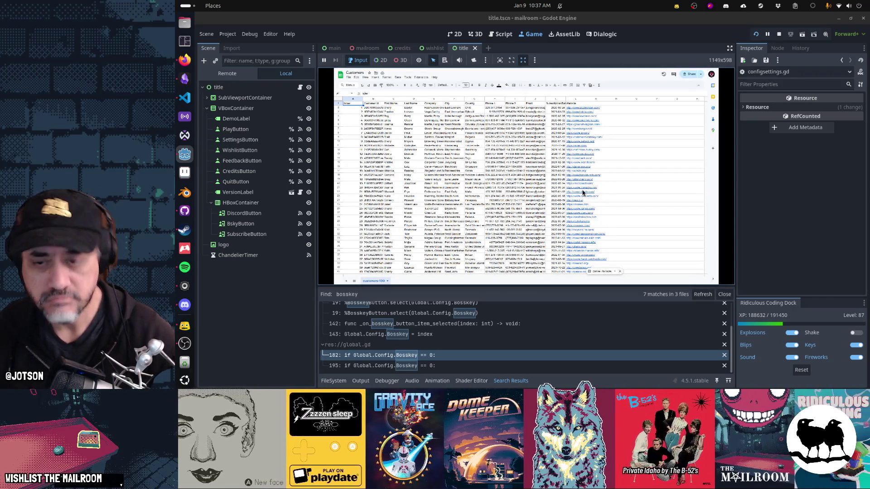
key("F12")
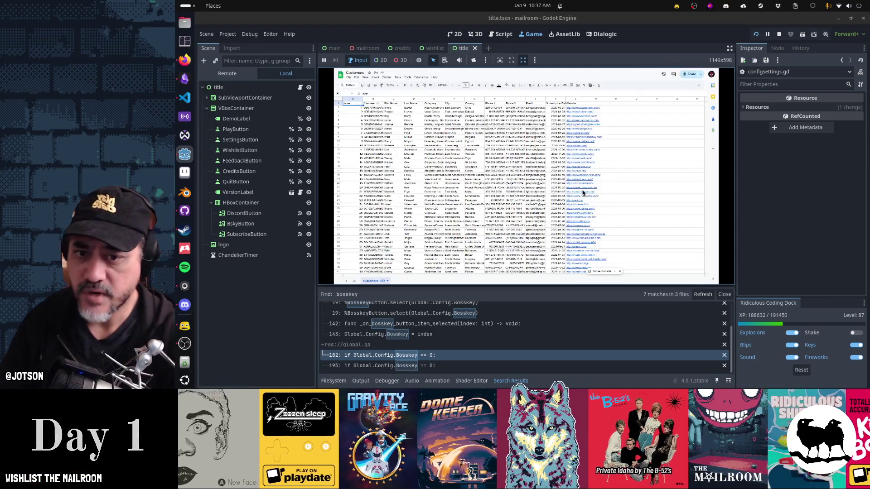
key("F12")
key("F12")
key("F12")
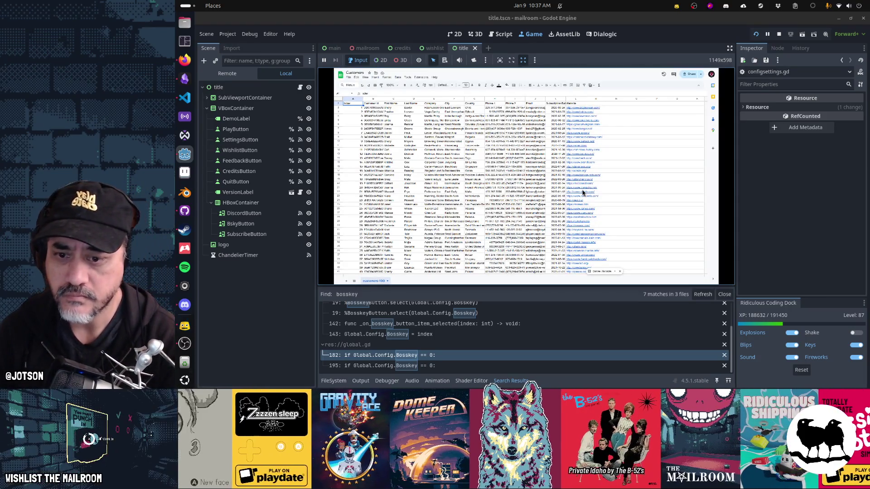
key("F12")
key("F12")
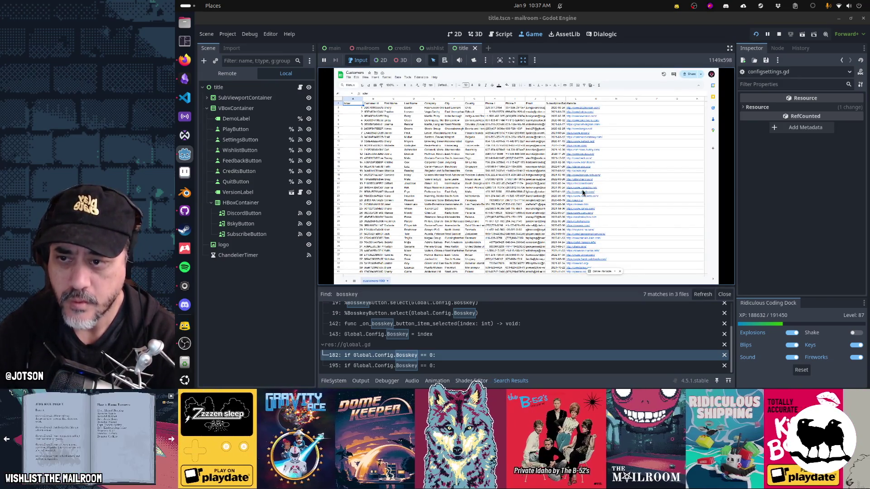
key("F12")
Quit the running game, collapse the search results, and switch to GitHub Desktop
key("Down")
key("Down")
key("Down")
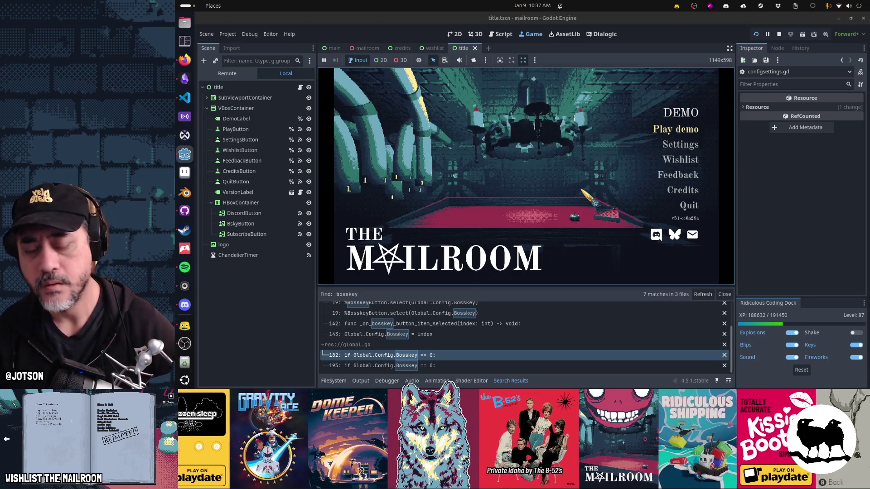
key("Up")
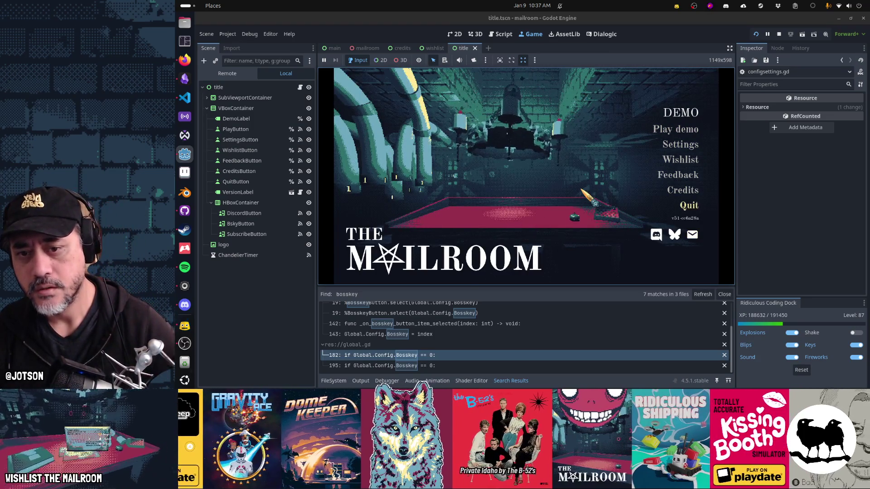
key("Return")
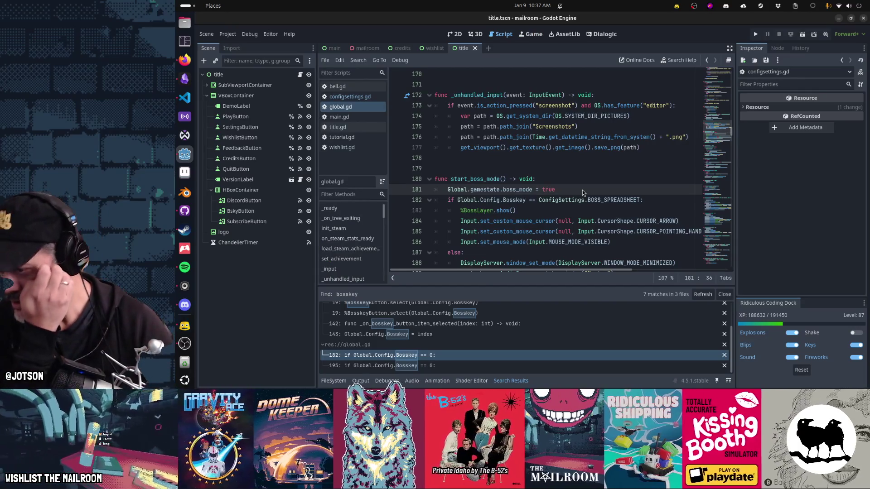
left_click(498, 382)
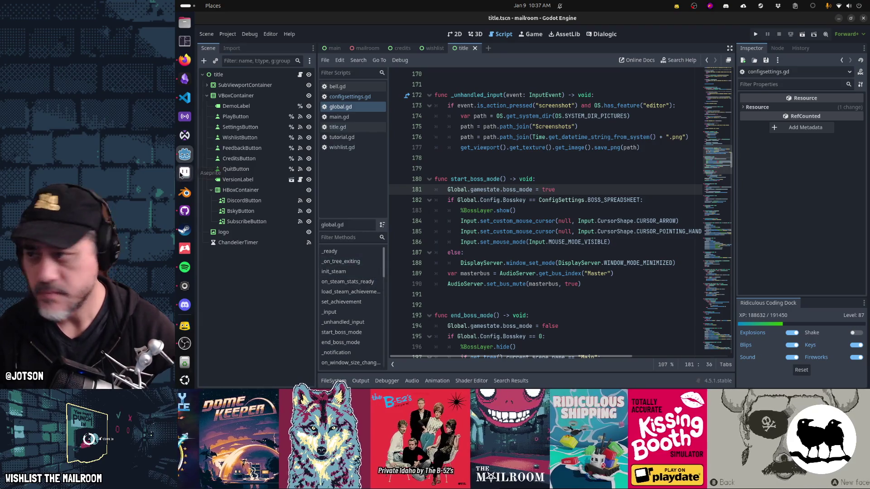
left_click(184, 211)
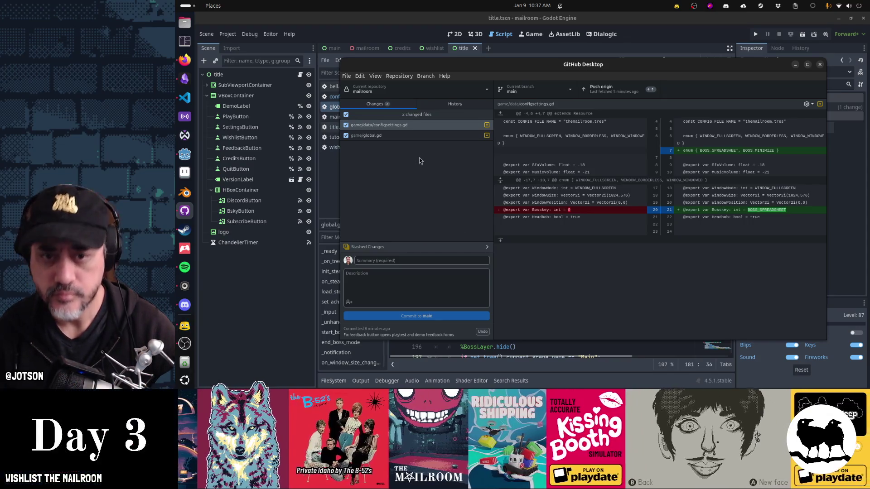
Review the global.gd and configsettings.gd diffs and commit them to main as 'Added bosskey enum'
left_click(407, 138)
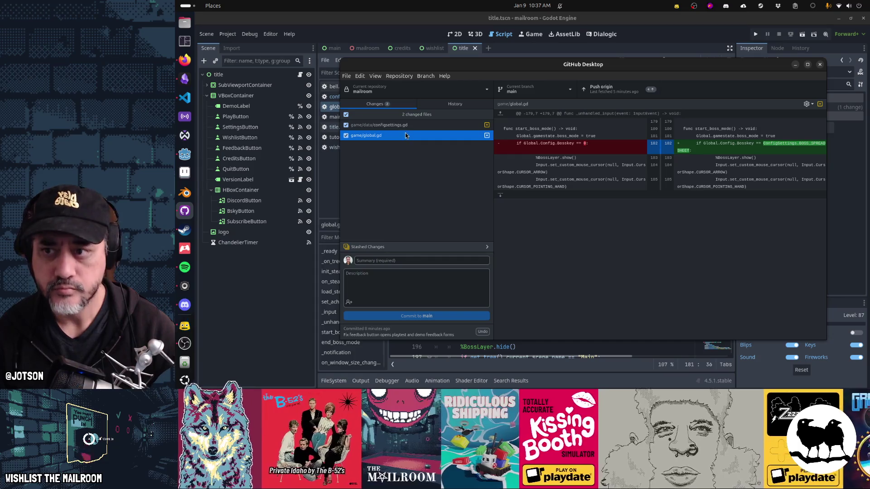
left_click(401, 125)
left_click(405, 260)
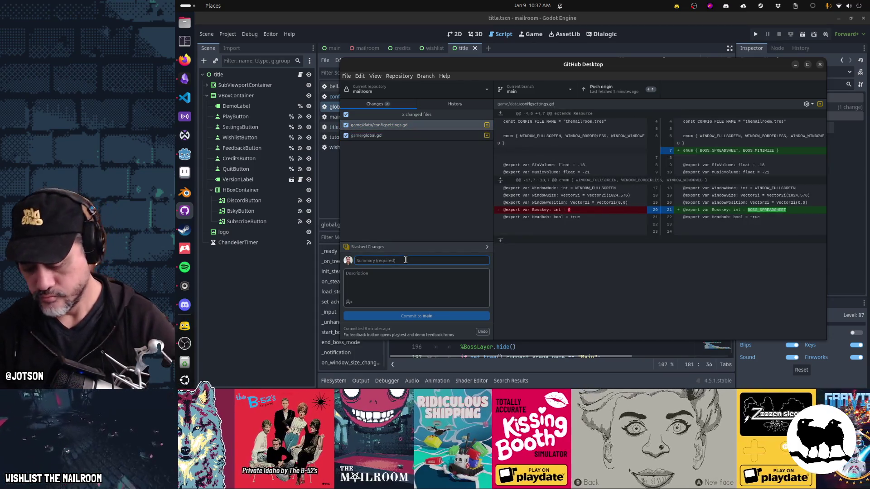
type("Added bosskey enum")
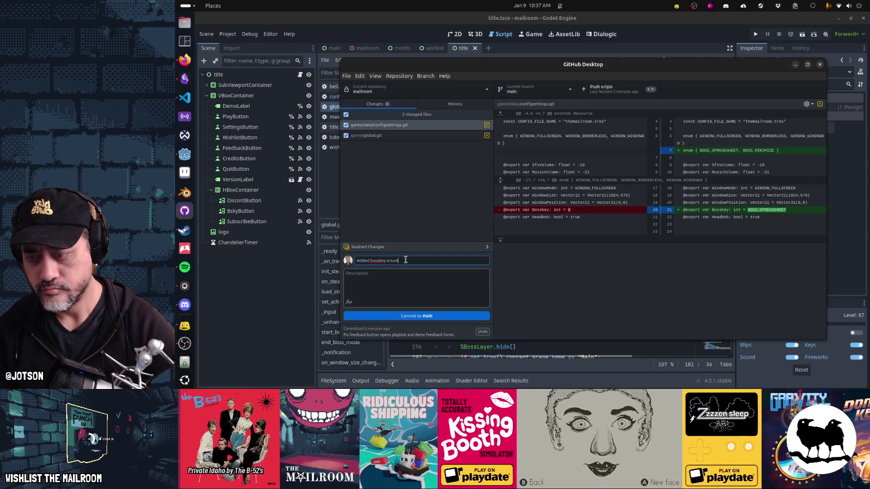
key("ctrl+Return")
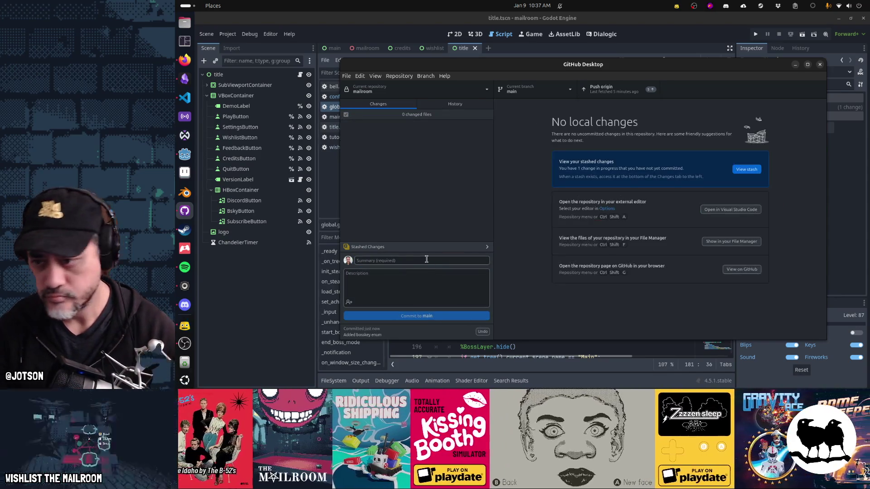
key("alt+Tab")
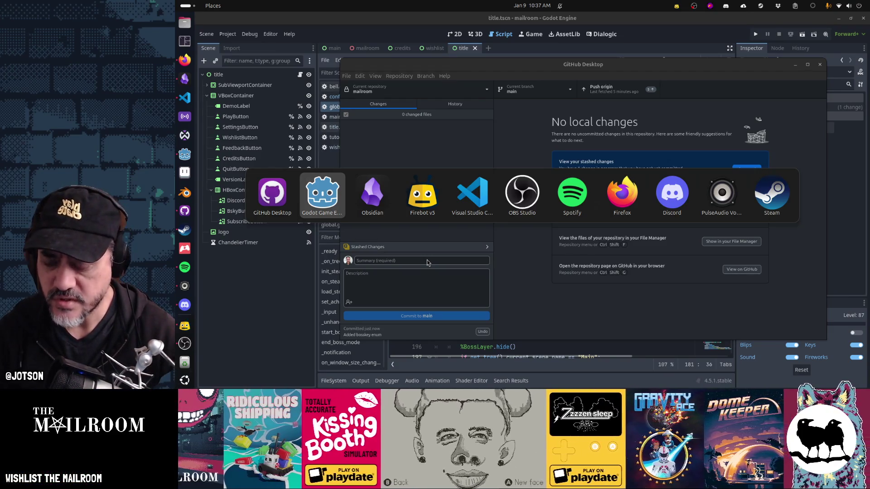
key("alt+Tab")
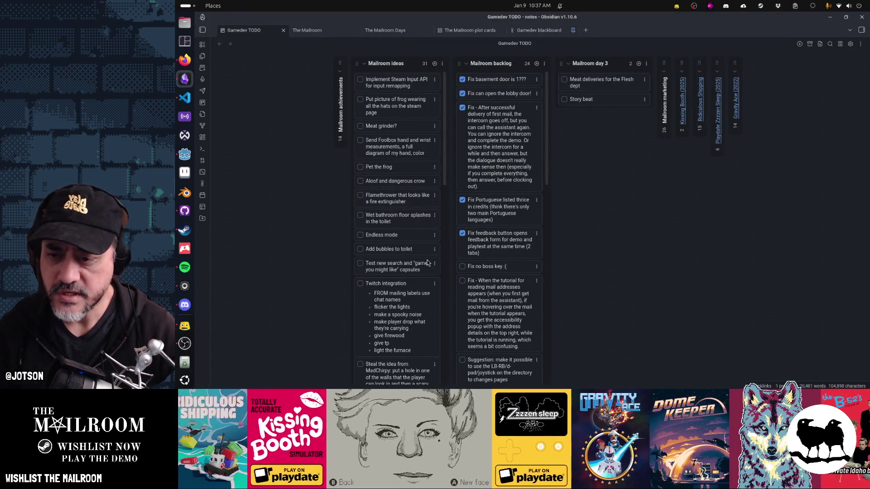
Tick off the 'Fix no boss key' card and scroll down the Mailroom backlog
left_click(462, 267)
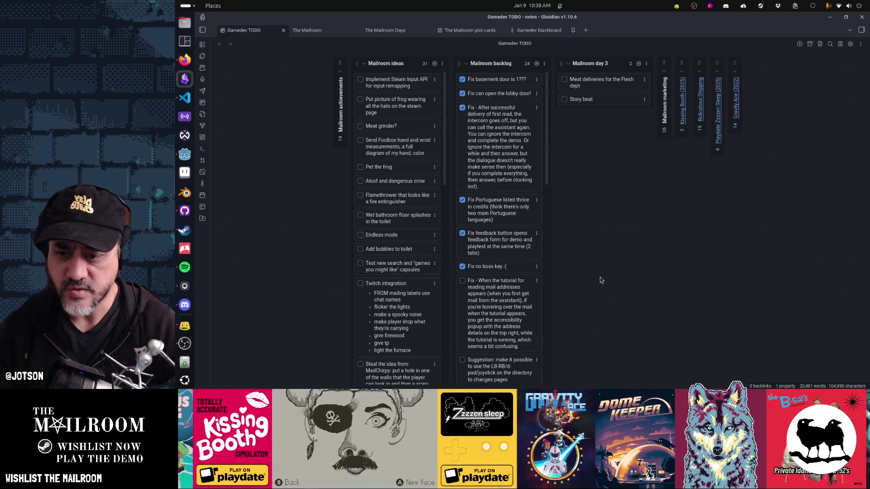
scroll(521, 314, "down", 3)
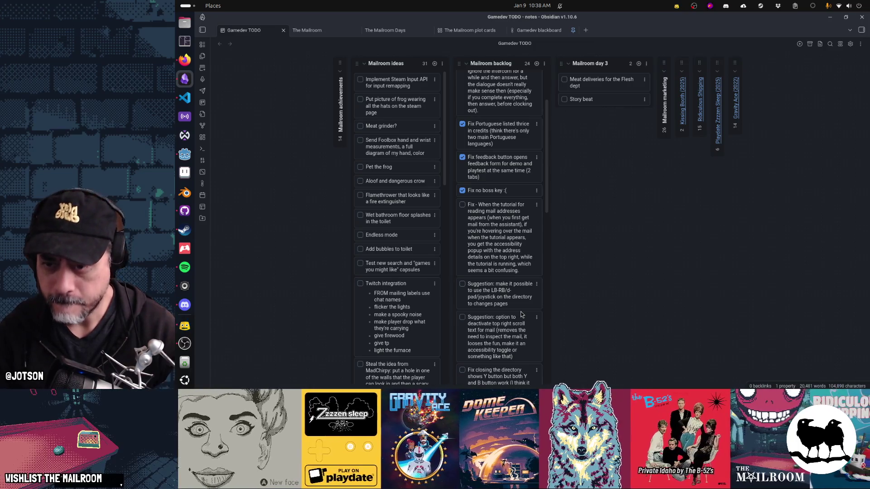
scroll(521, 314, "down", 5)
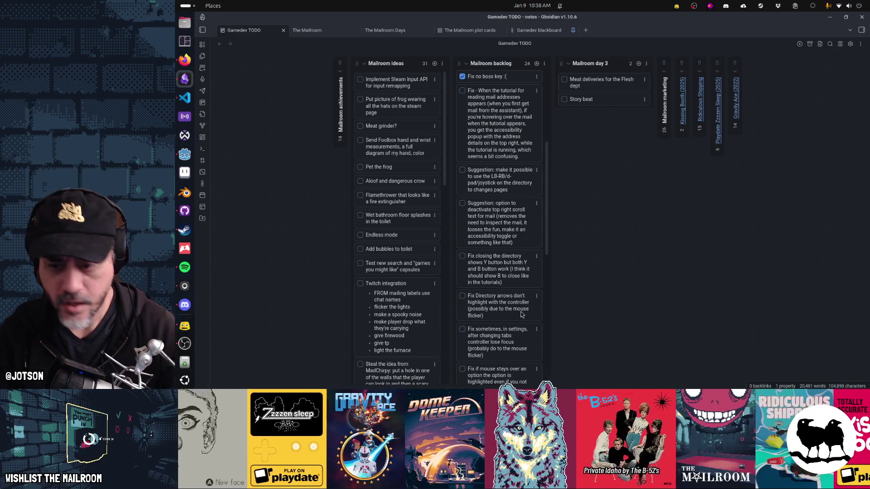
scroll(521, 315, "down", 2)
scroll(521, 315, "down", 5)
scroll(521, 314, "down", 5)
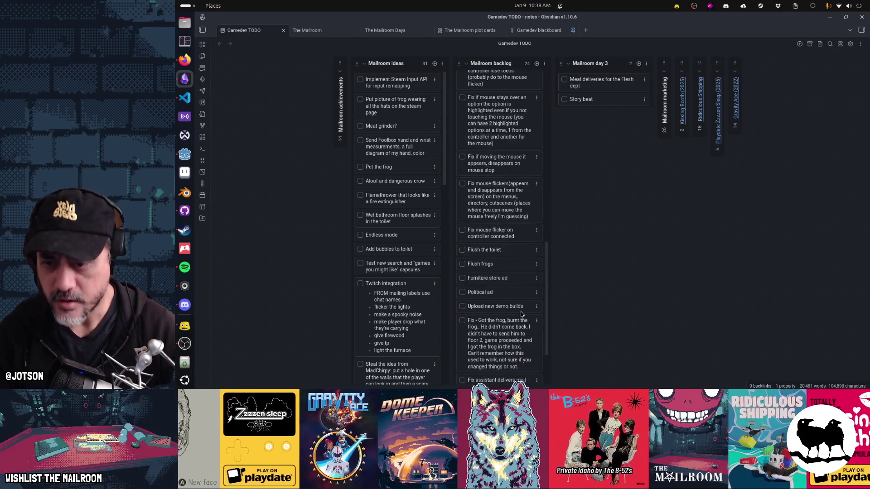
Drag the frog, assistant mail and controller-icon fix cards above 'Flush the toilet'
mouse_move(521, 314)
left_mouse_down()
mouse_move(512, 248)
mouse_move(511, 272)
left_mouse_up()
scroll(513, 348, "down", 2)
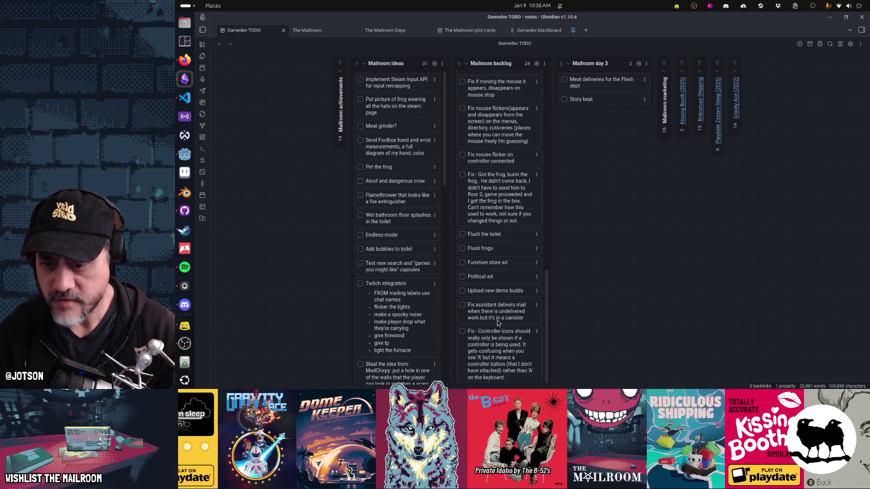
left_click_drag(496, 320, 497, 254)
mouse_move(501, 342)
left_mouse_down()
mouse_move(482, 284)
mouse_move(481, 302)
left_mouse_up()
scroll(481, 302, "up", 3)
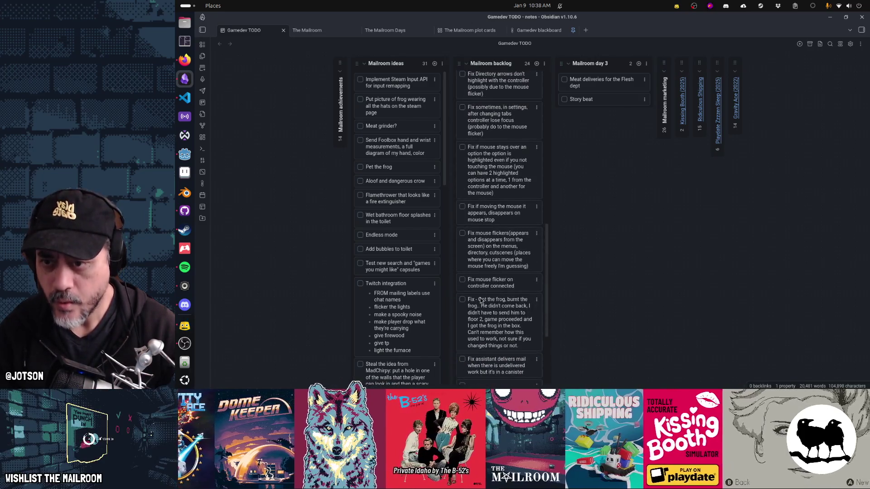
scroll(481, 301, "up", 3)
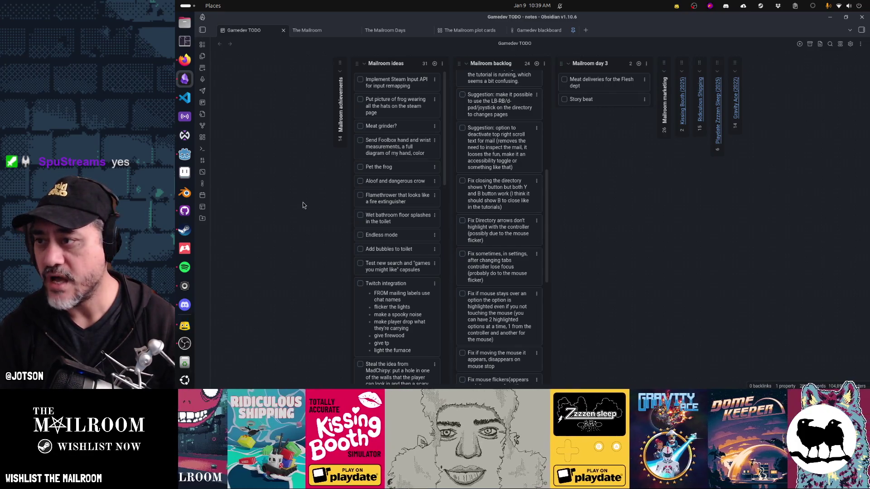
Filter the Project Settings Input Map by Ctrl+B to confirm boss_key uses that shortcut
left_click(184, 154)
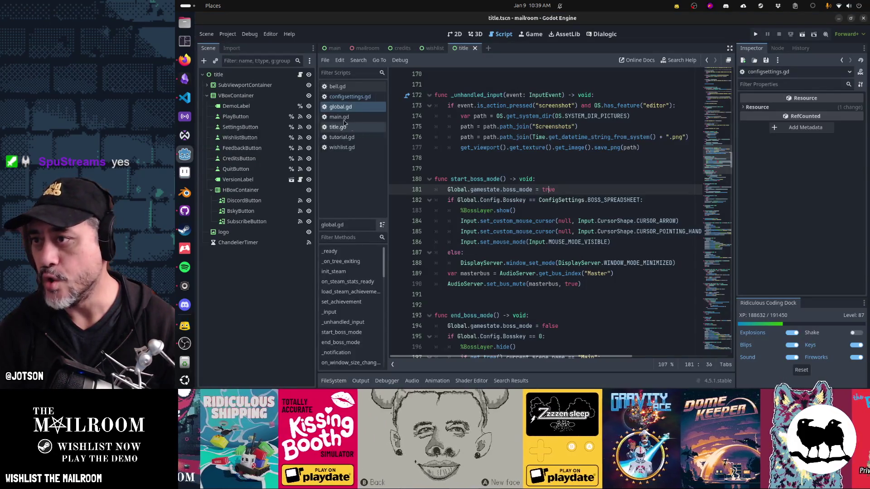
left_click(227, 34)
left_click(236, 46)
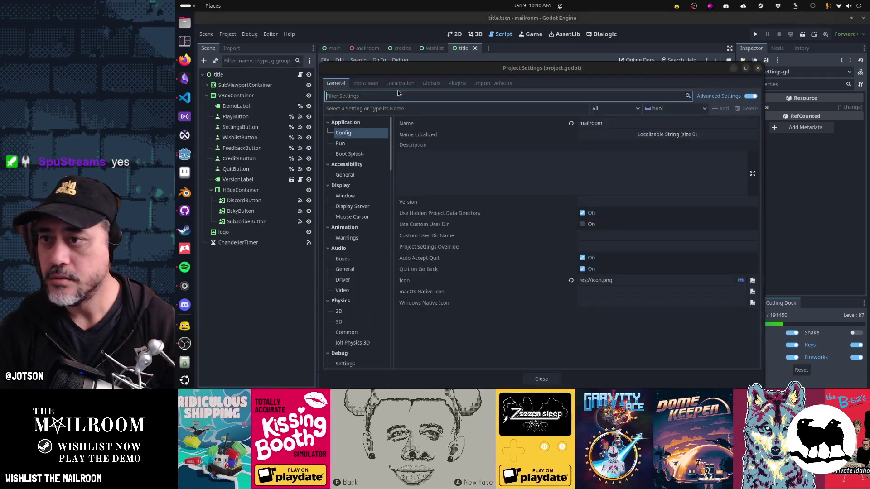
left_click(365, 83)
left_click(591, 96)
key("ctrl")
key("ctrl+b")
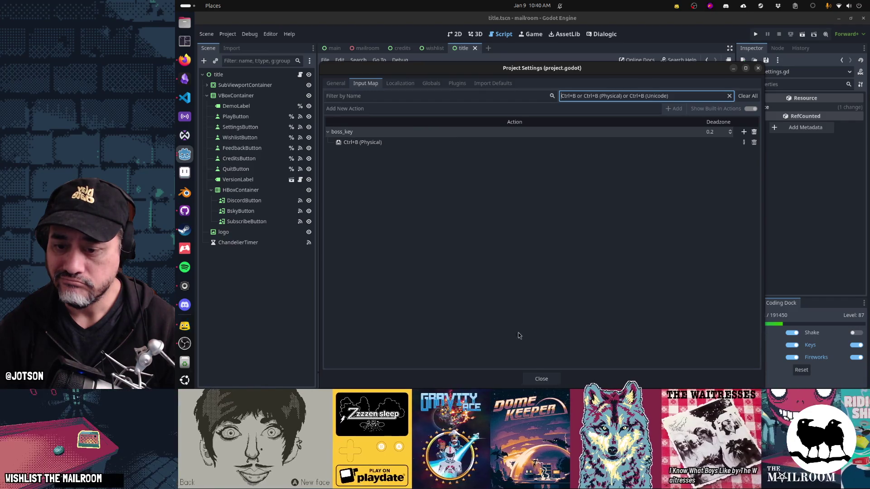
left_click(540, 379)
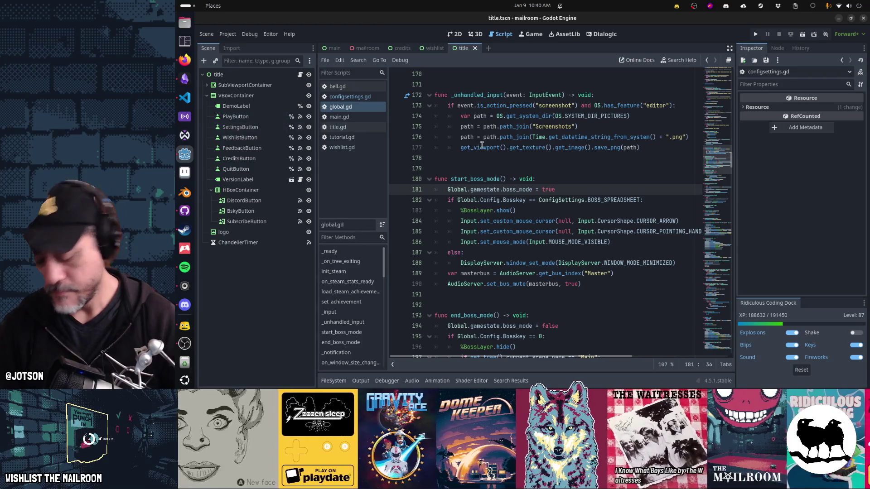
key("shift+alt+o")
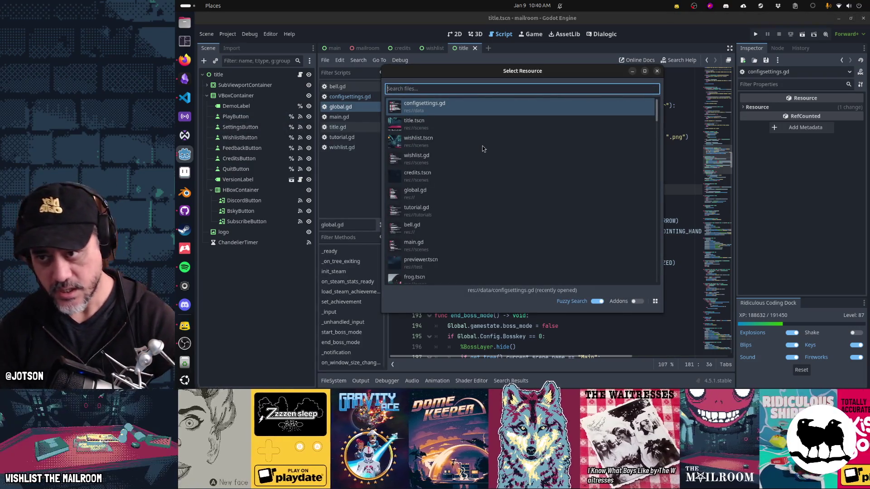
Quick-open the settings.tscn scene
type("settings")
key("Down")
key("Return")
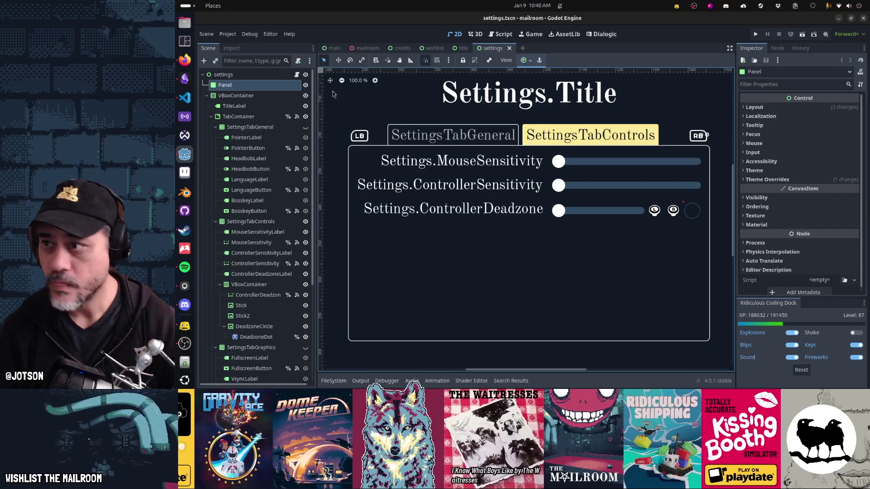
Set the TabContainer's Current Tab to 0 (General) and select the BosskeyLabel node
key("Down")
key("Down")
key("Down")
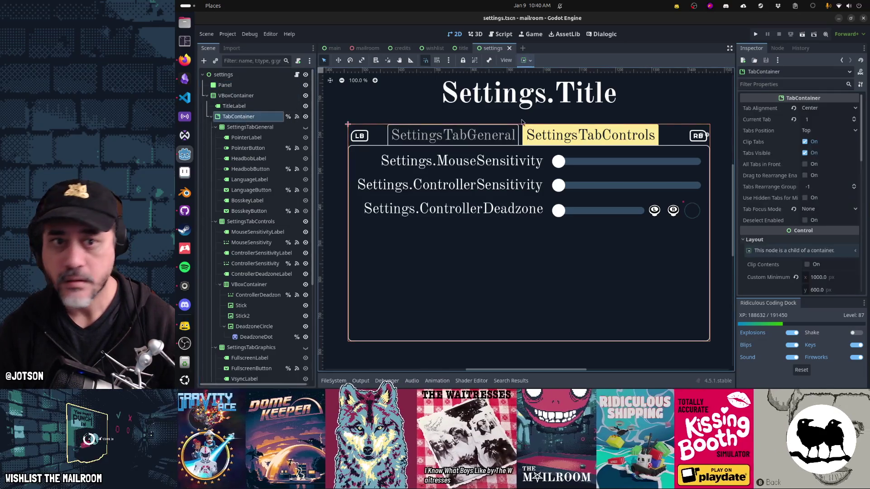
left_click(854, 121)
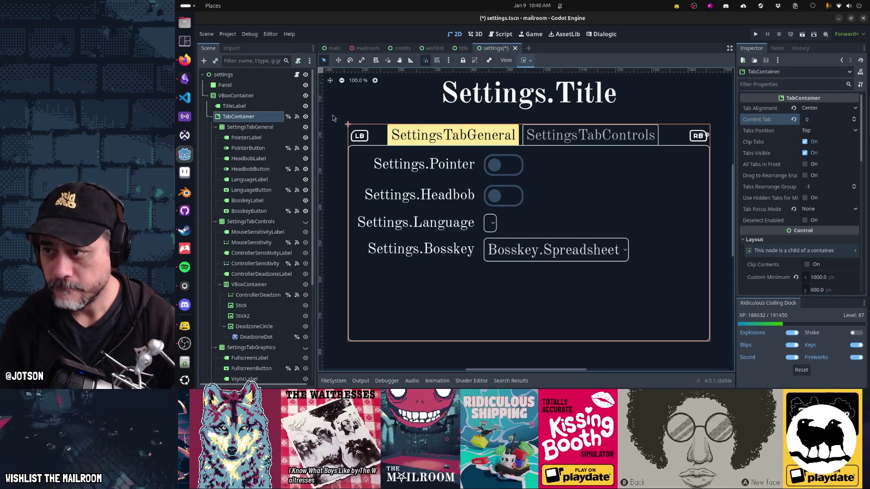
left_click(265, 202)
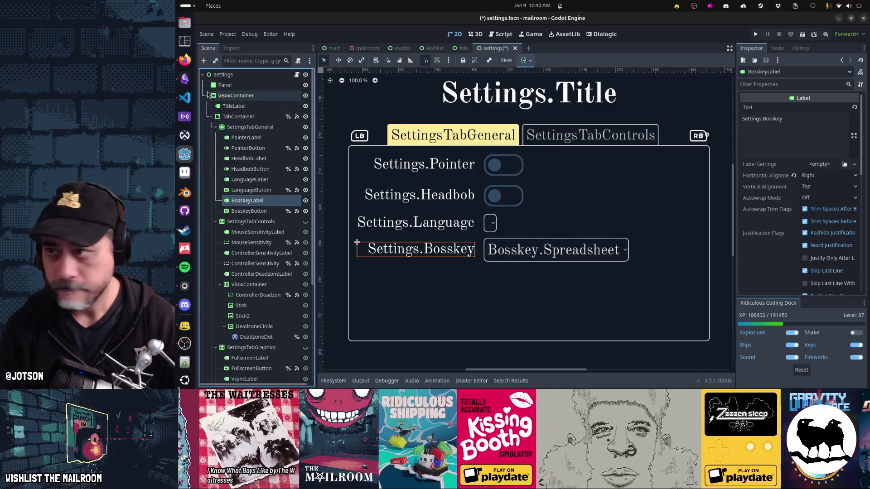
left_click(204, 62)
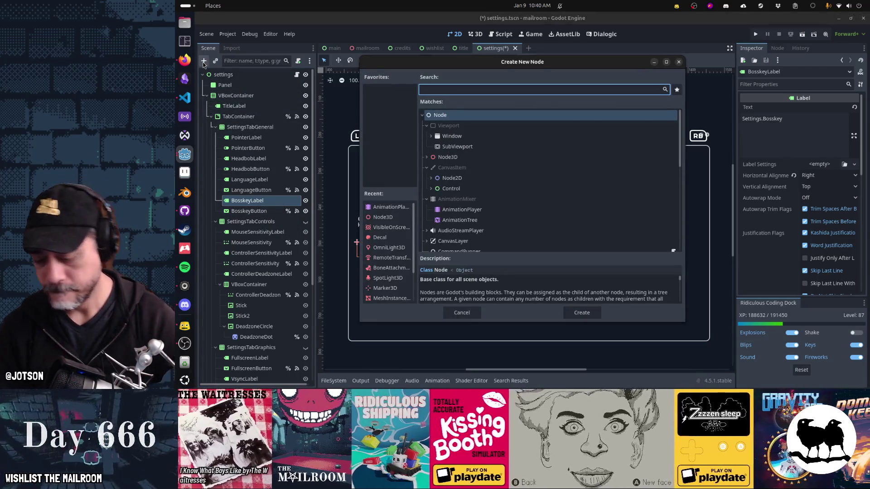
Add an HBoxContainer beside BosskeyLabel and move BosskeyButton into it
type("hbox")
key("Return")
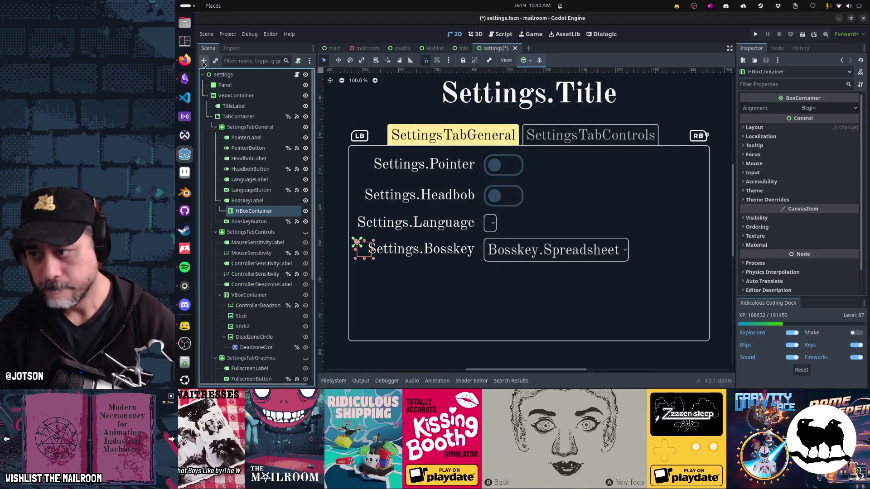
left_click_drag(249, 222, 248, 211)
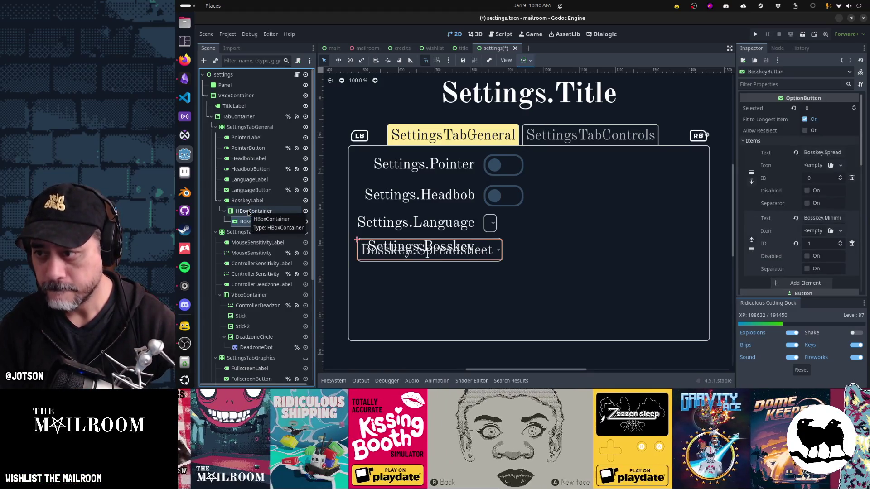
left_click(249, 212)
mouse_move(245, 201)
left_mouse_down()
mouse_move(216, 228)
mouse_move(240, 203)
mouse_move(238, 222)
mouse_move(239, 198)
left_mouse_up()
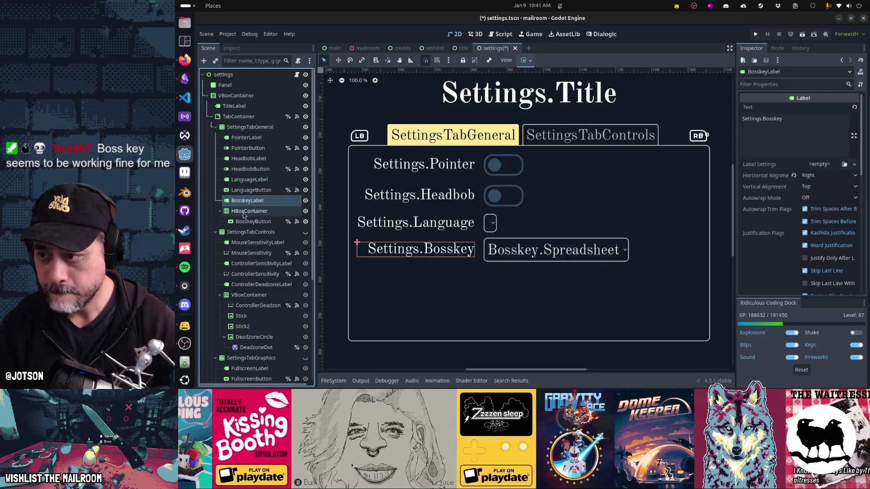
left_click(244, 211)
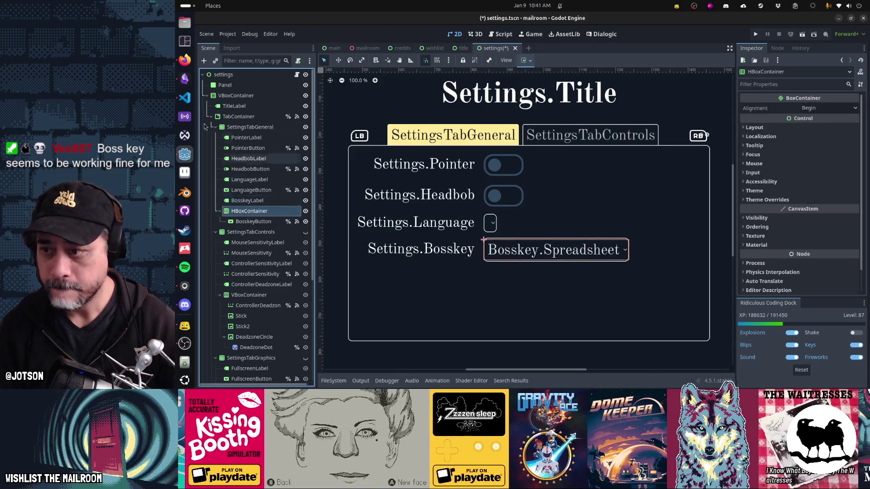
Add a child Label to the HBoxContainer and start its text with 'Ctrl+B'
left_click(203, 61)
type("label")
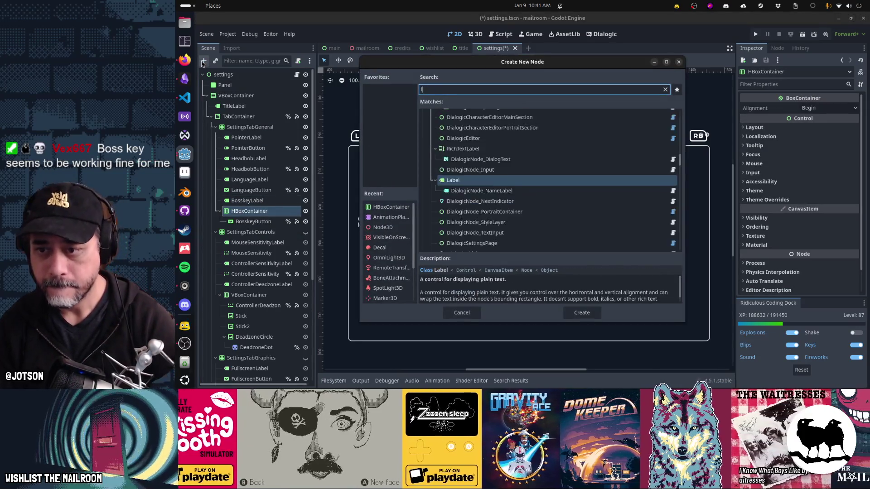
key("Return")
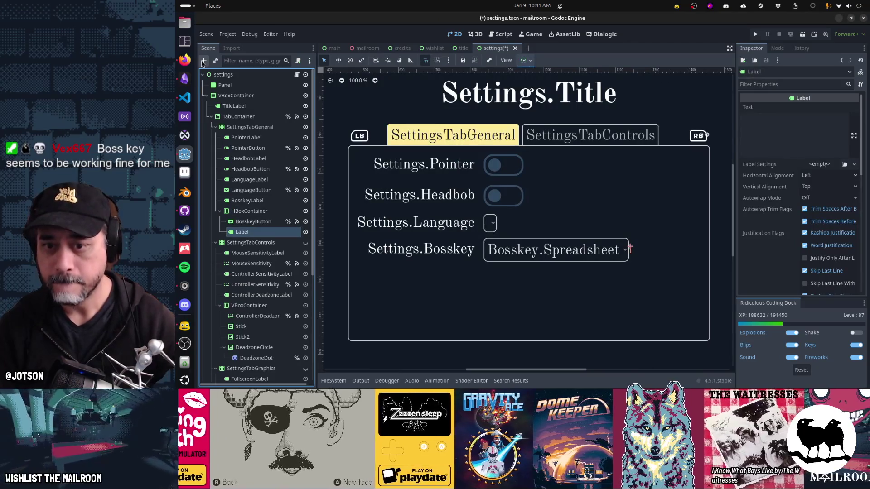
left_click(798, 130)
type("Ctrl+B")
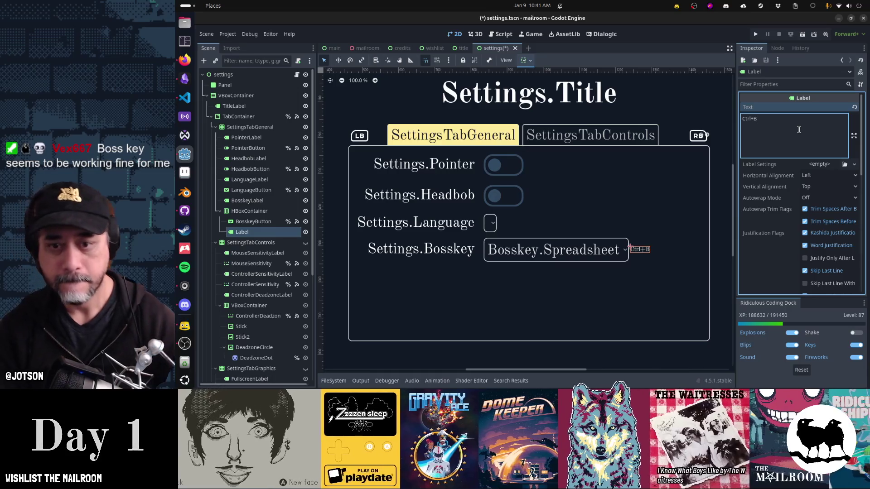
Set the new label's Theme Type Variation to BigLabel
scroll(827, 254, "down", 5)
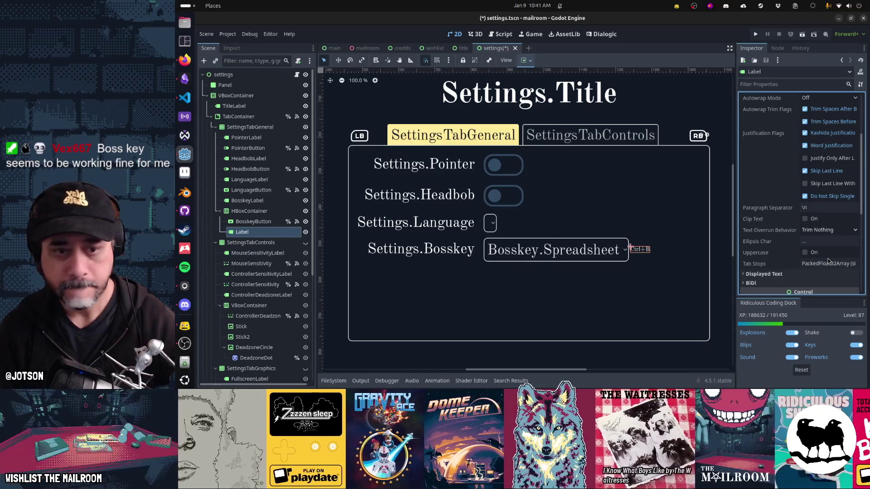
scroll(827, 259, "down", 6)
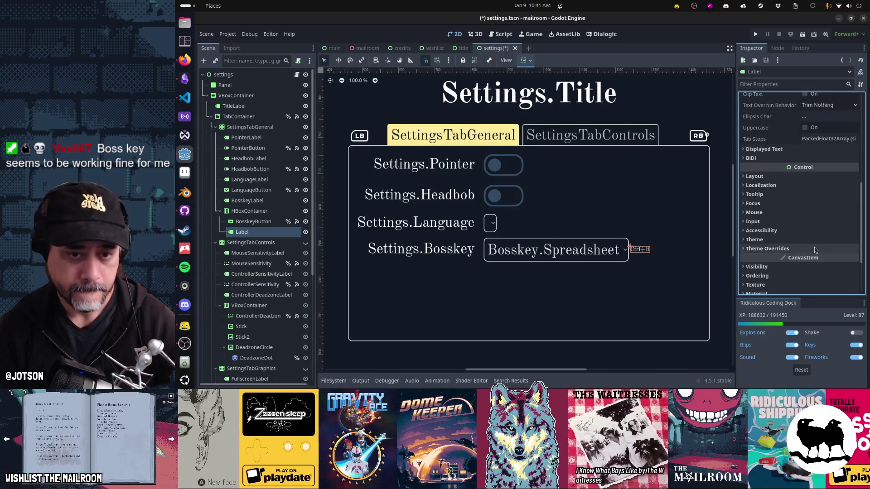
left_click(812, 240)
left_click(817, 263)
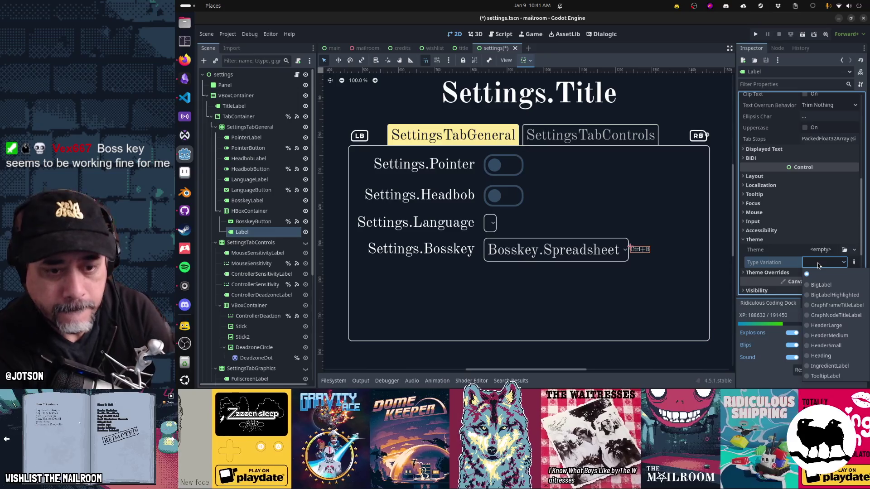
left_click(821, 284)
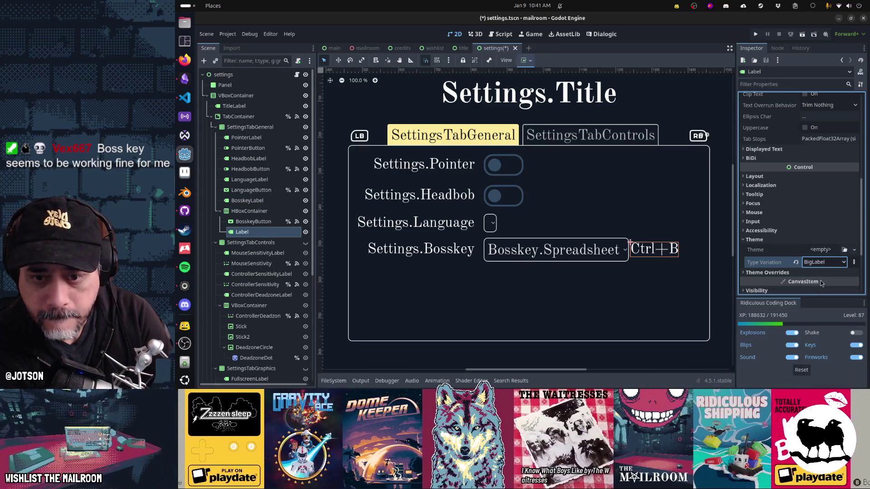
Finish the label text so it reads '(Ctrl-B)'
scroll(792, 183, "up", 10)
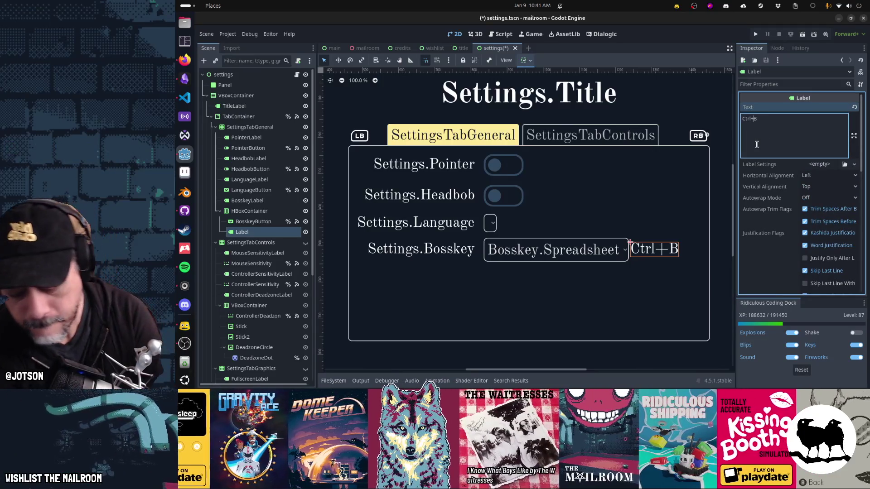
key("BackSpace")
type("-B")
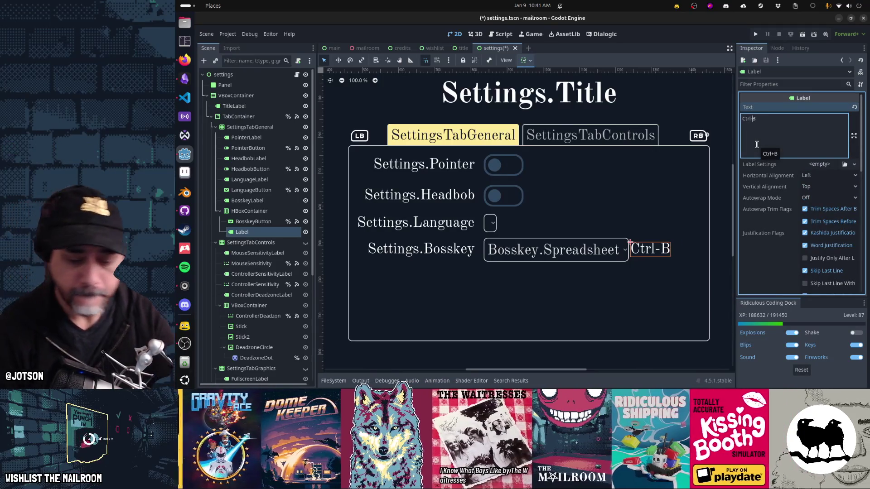
type(")")
key("Home")
type("(")
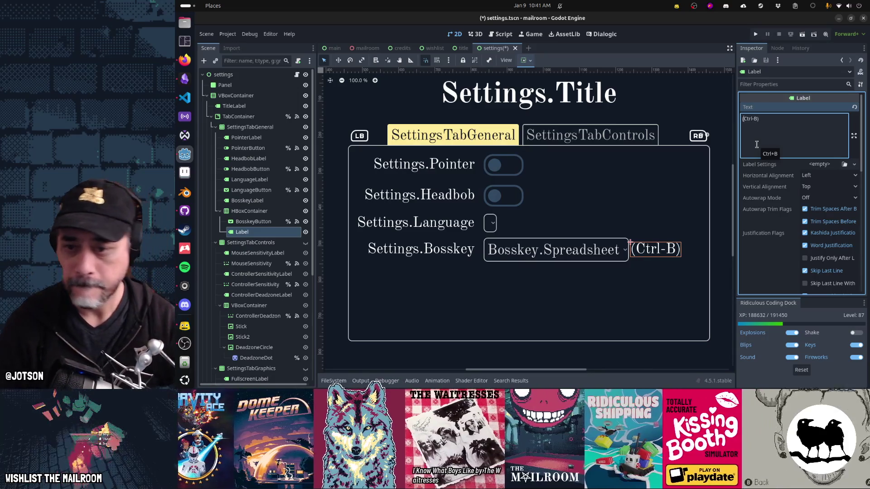
Make the HBoxContainer expand horizontally in its container sizing
left_click(273, 211)
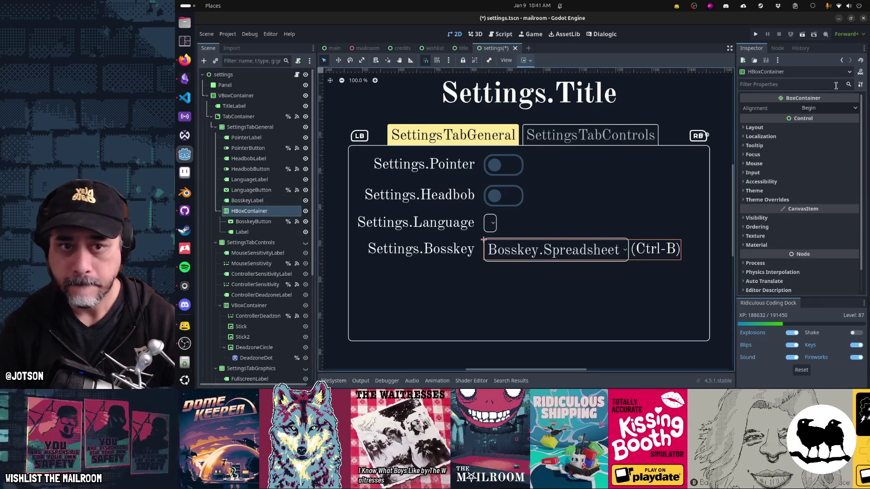
left_click(802, 128)
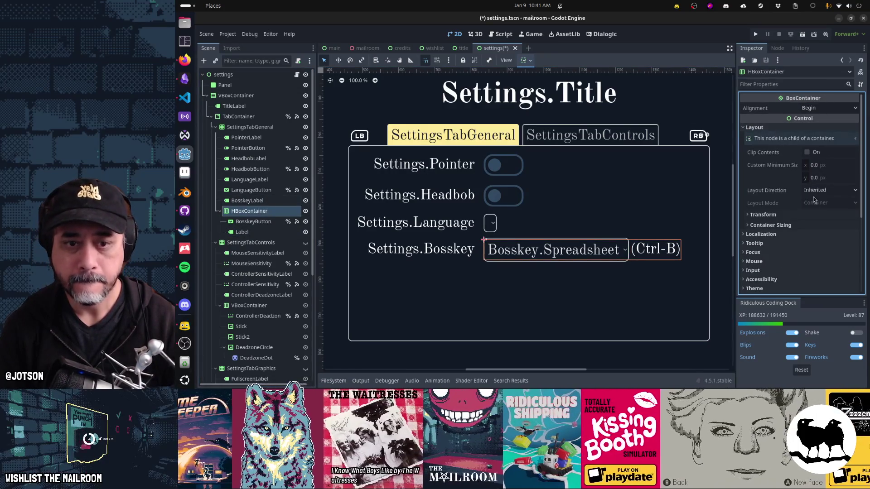
left_click(804, 225)
left_click(824, 248)
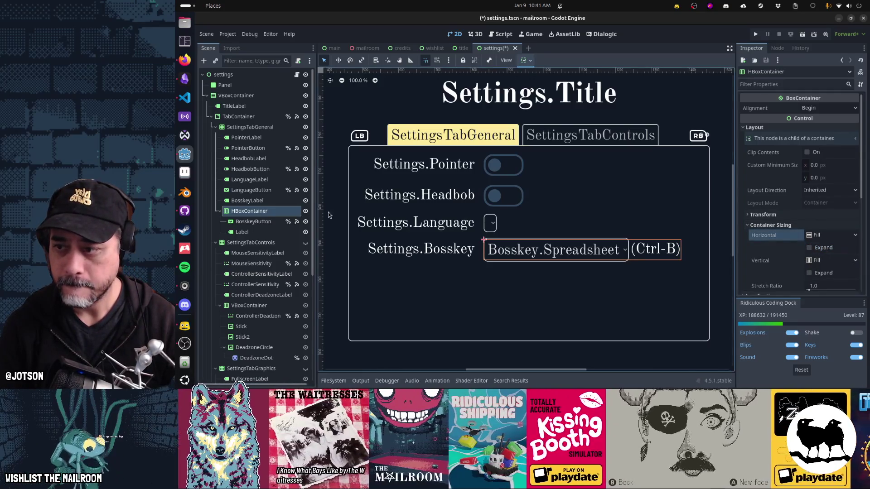
Set BosskeyButton's horizontal container sizing to Fill with Expand
left_click(253, 221)
scroll(807, 240, "down", 10)
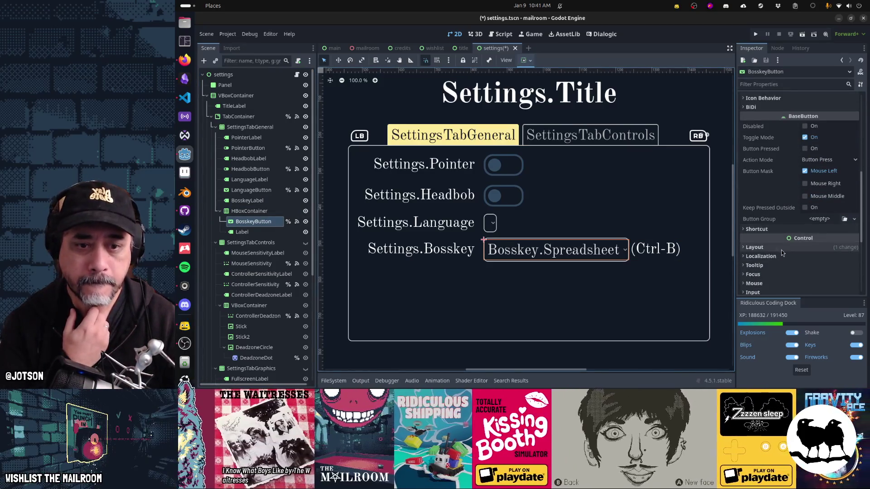
left_click(781, 249)
scroll(781, 250, "down", 3)
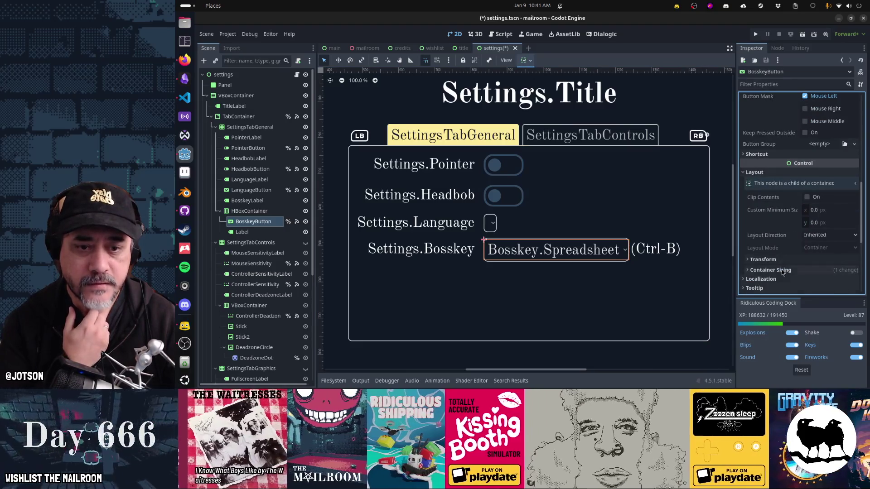
left_click(781, 270)
scroll(825, 256, "down", 3)
left_click(829, 206)
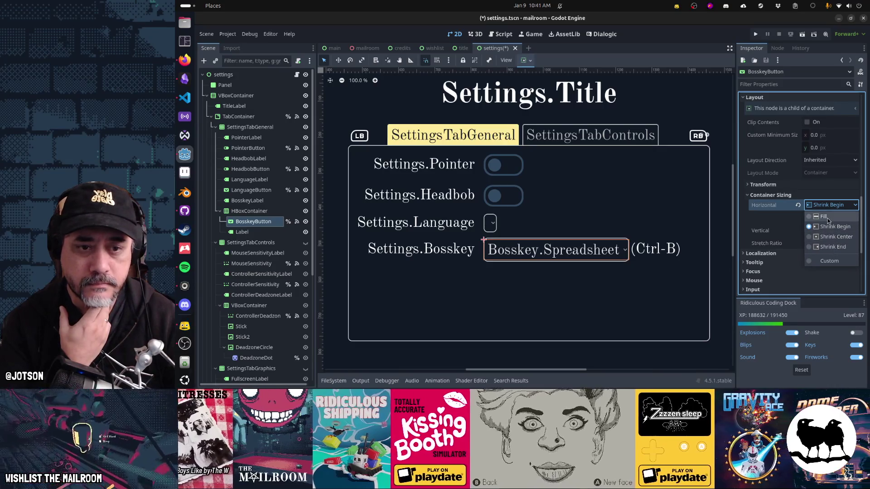
left_click(822, 217)
left_click(826, 218)
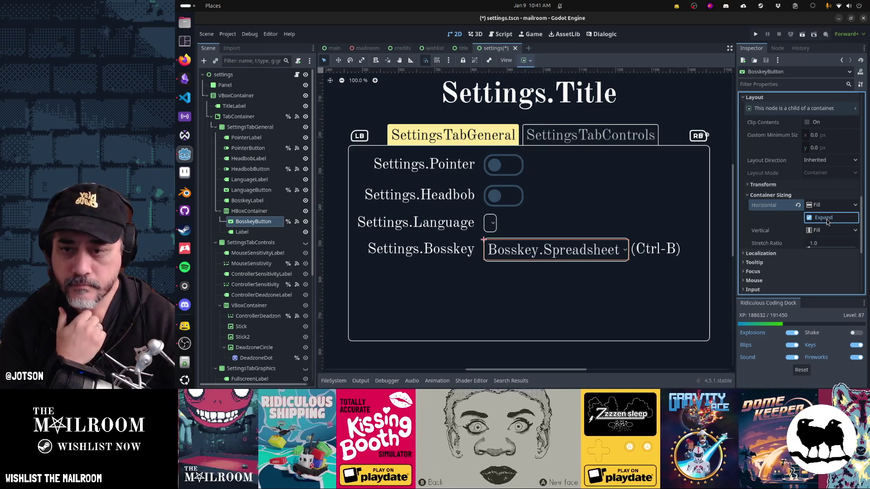
Turn on the HBoxContainer's Separation constant override and set it to 20
left_click(249, 211)
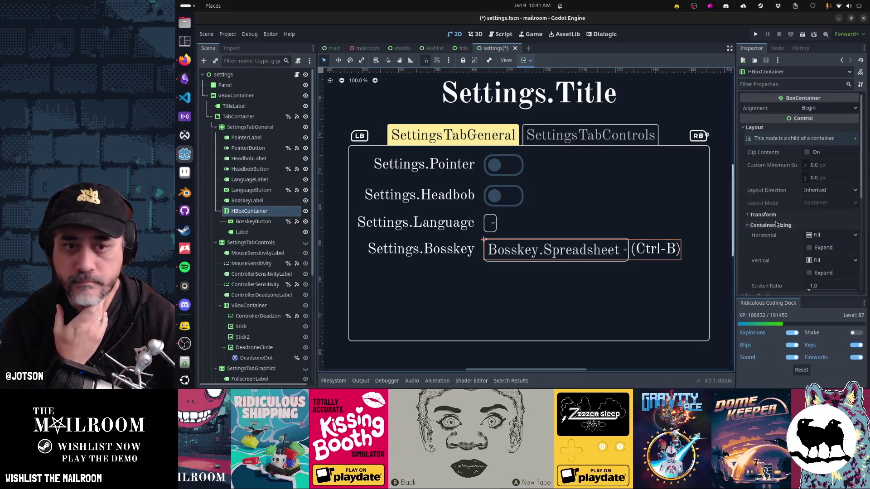
scroll(825, 226, "down", 1)
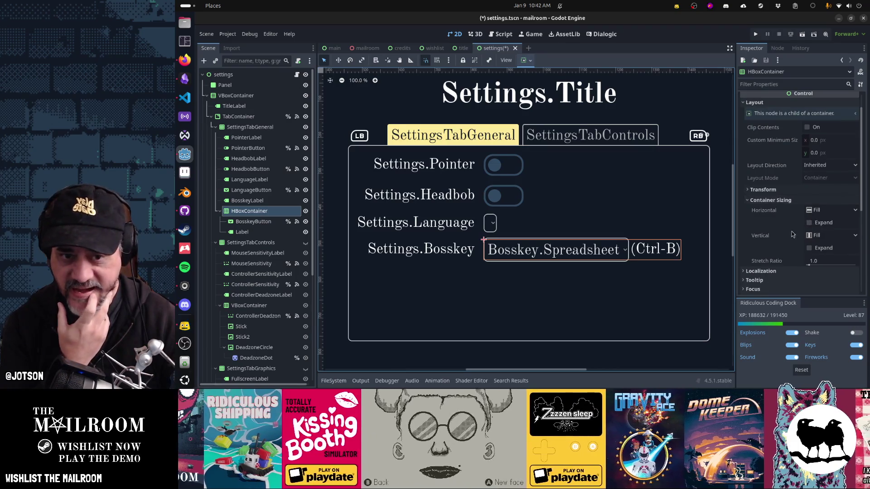
scroll(793, 233, "down", 3)
left_click(785, 260)
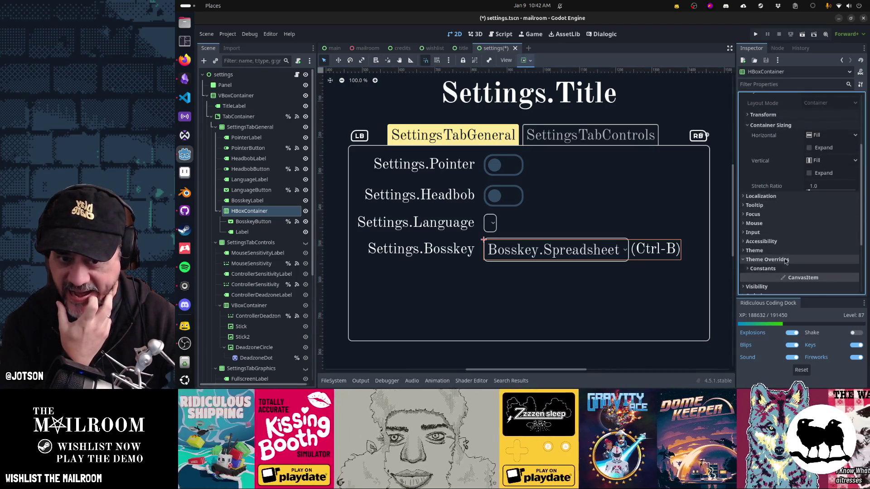
left_click(781, 268)
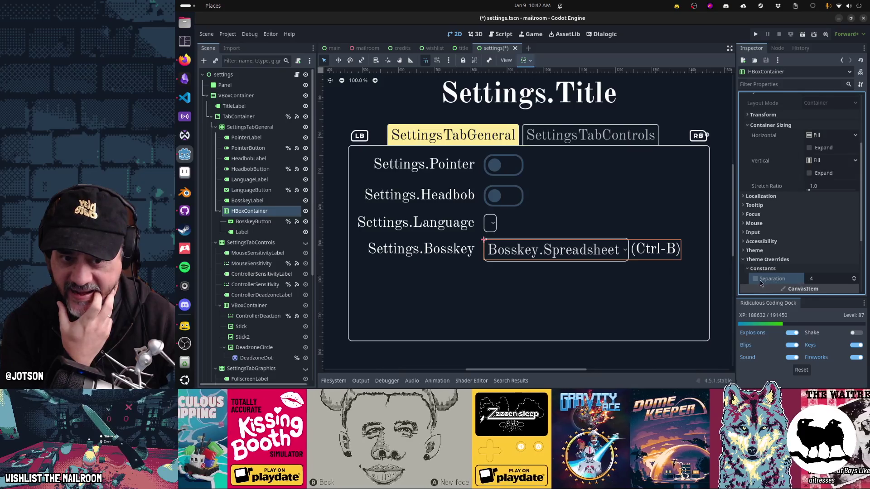
left_click(755, 279)
left_click(818, 278)
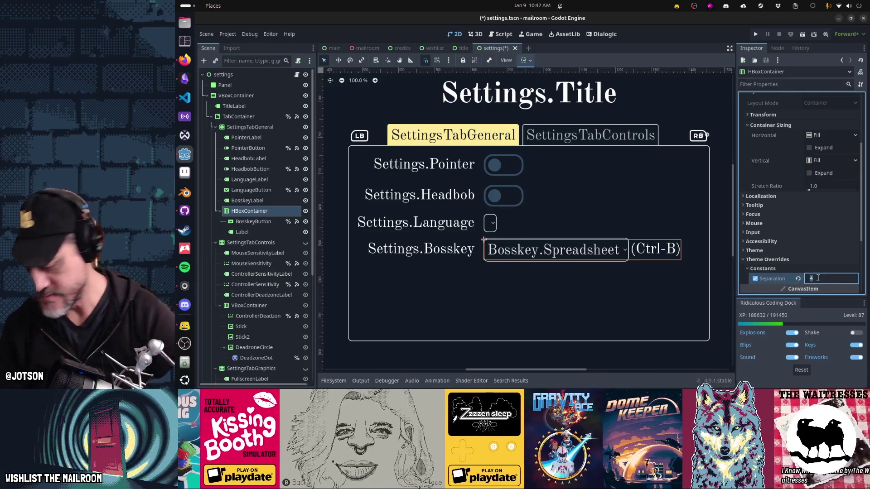
type("20")
key("Return")
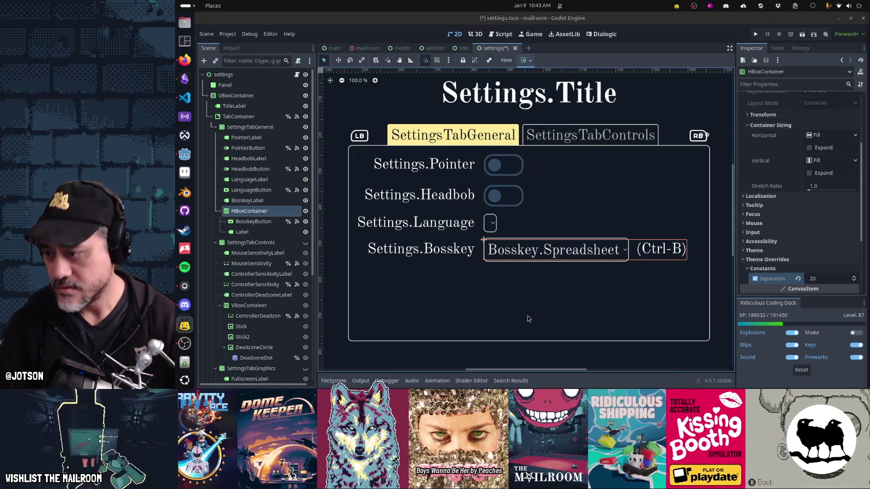
left_click(185, 211)
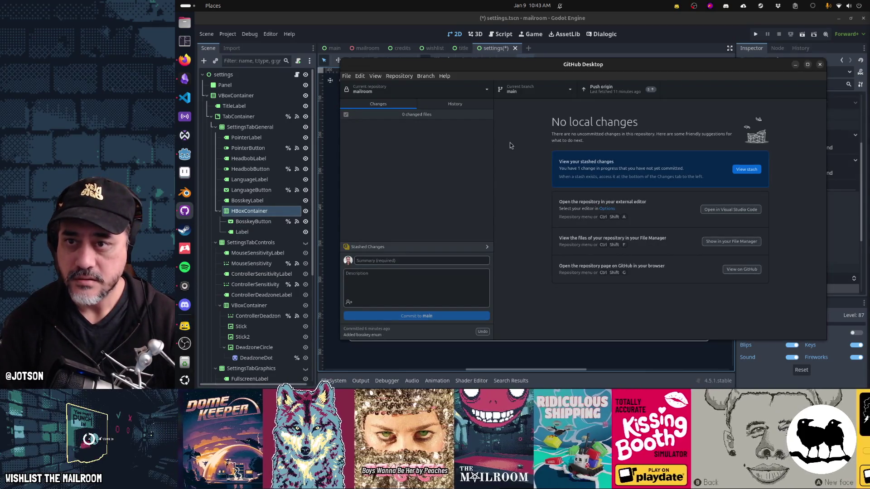
Save settings.tscn, commit it as 'Add CTRL-B label for boss key in settings', and push to origin
left_click(567, 53)
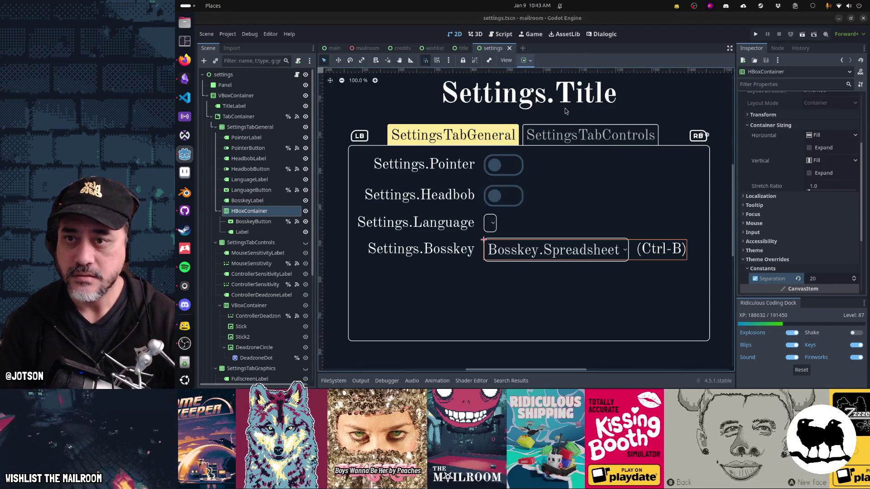
key("alt+Tab")
left_click(427, 262)
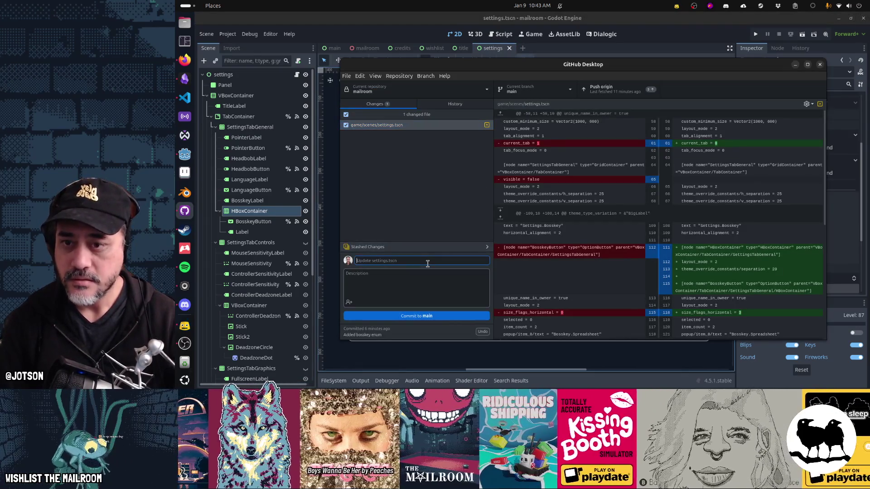
type("Added")
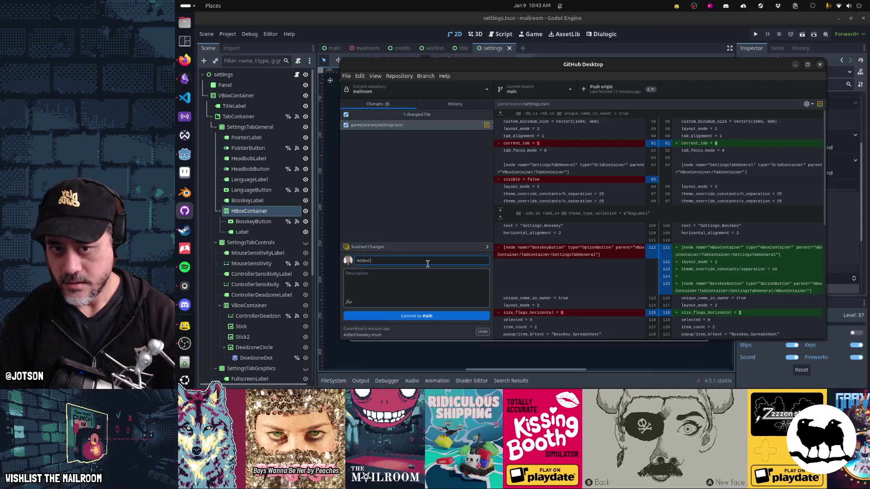
key("BackSpace")
key("BackSpace")
type(" CT")
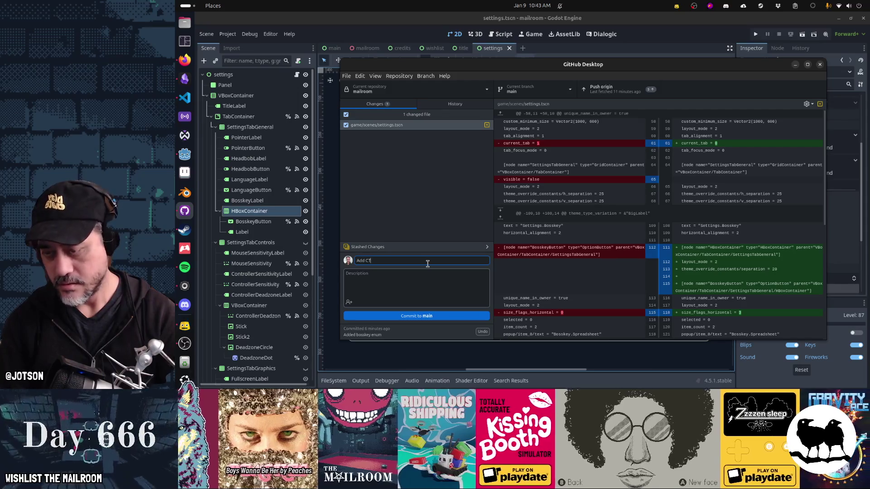
type("RL-B for")
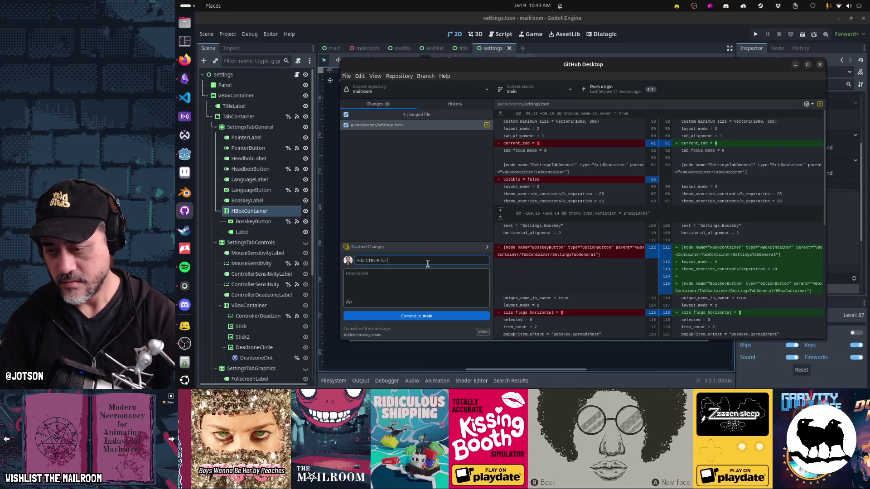
type(" boss key in settings")
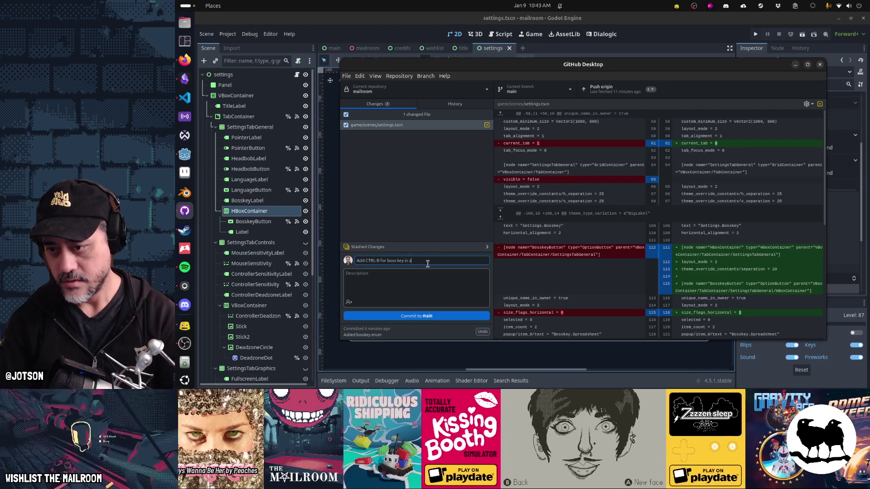
key("ctrl+Left")
key("ctrl+Left")
type("label")
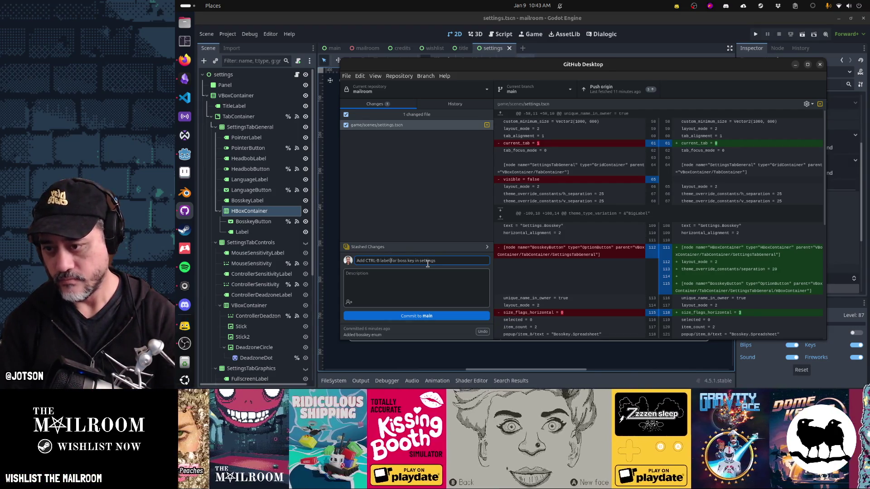
left_click(403, 316)
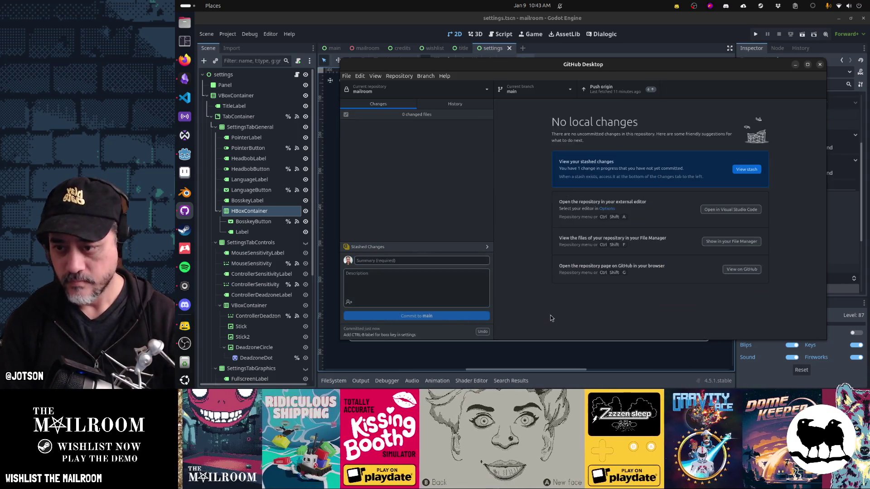
left_click(607, 90)
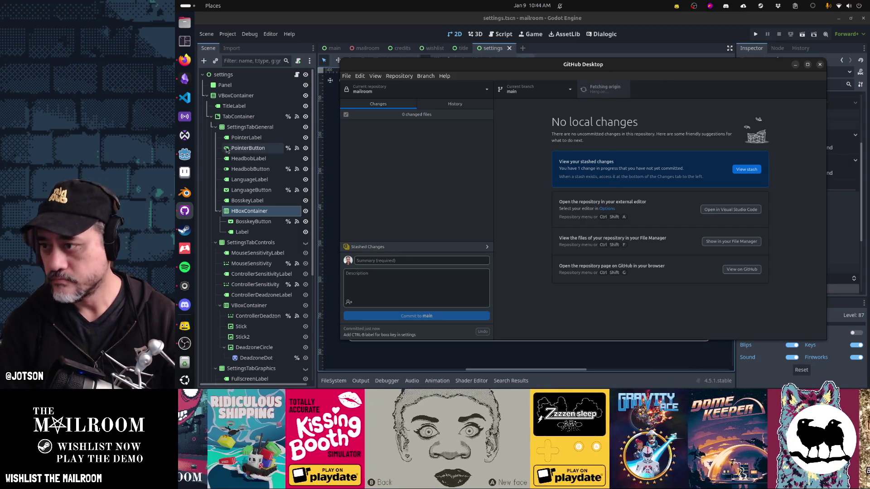
Scroll through the Mailroom backlog cards on the Gamedev TODO board, then go back to Godot
left_click(184, 78)
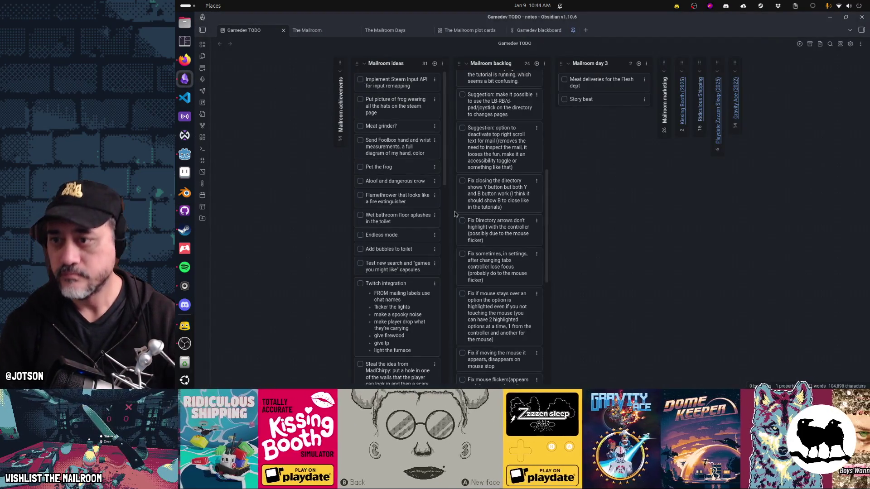
scroll(470, 213, "up", 5)
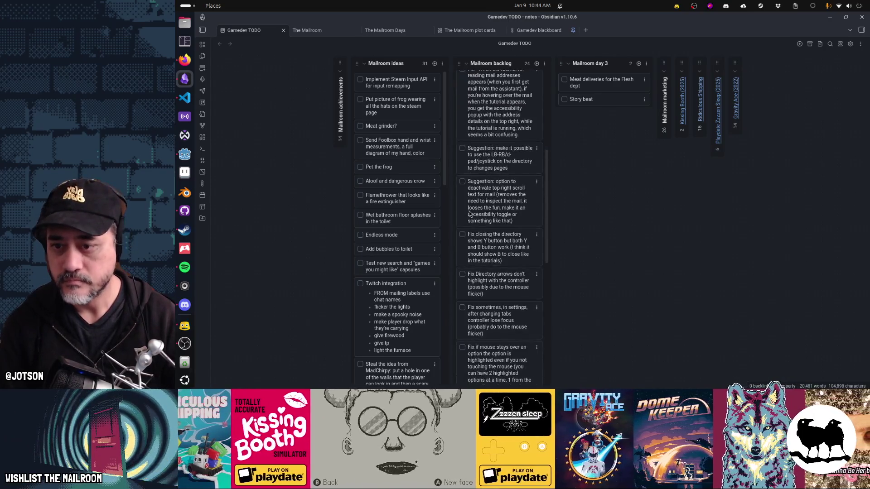
scroll(500, 224, "down", 1)
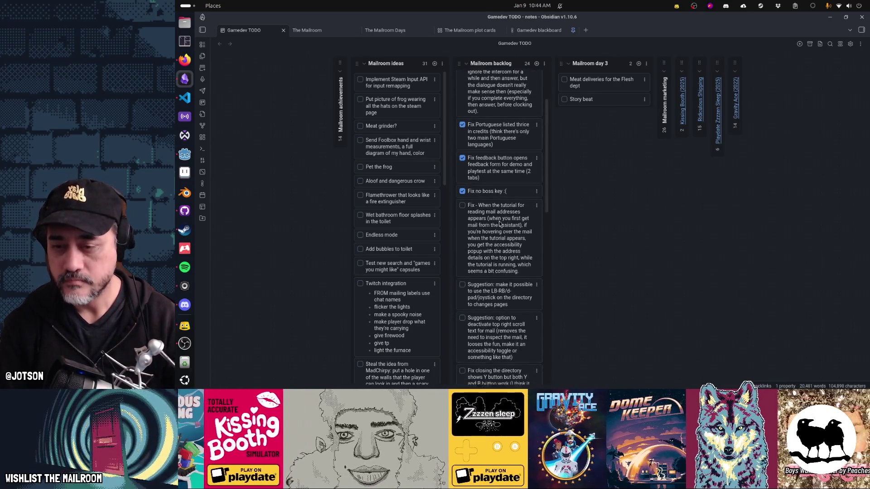
scroll(500, 224, "down", 2)
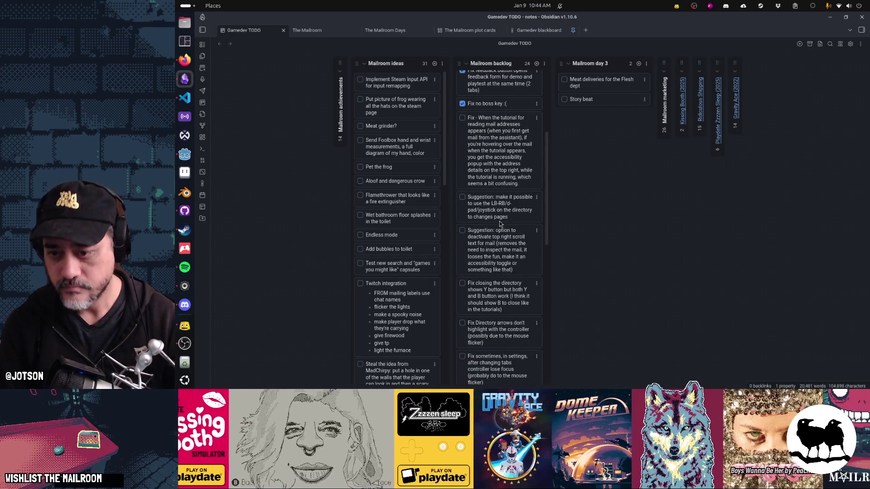
scroll(499, 221, "down", 2)
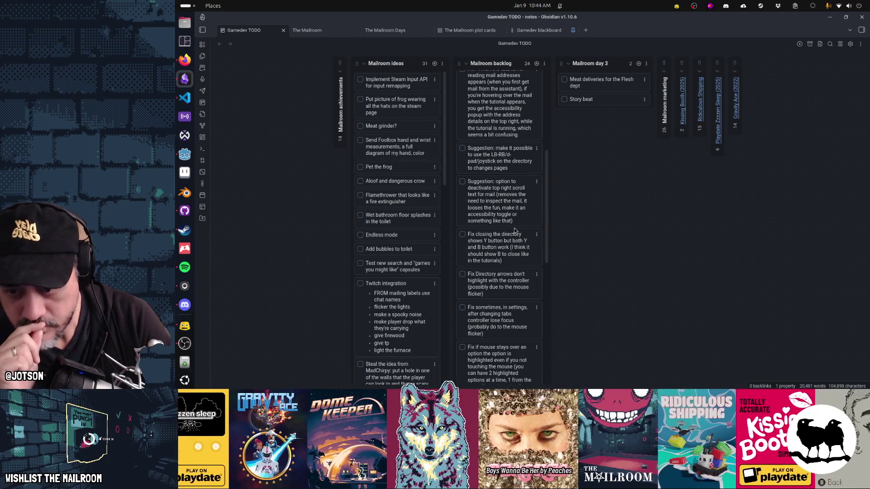
scroll(515, 231, "down", 2)
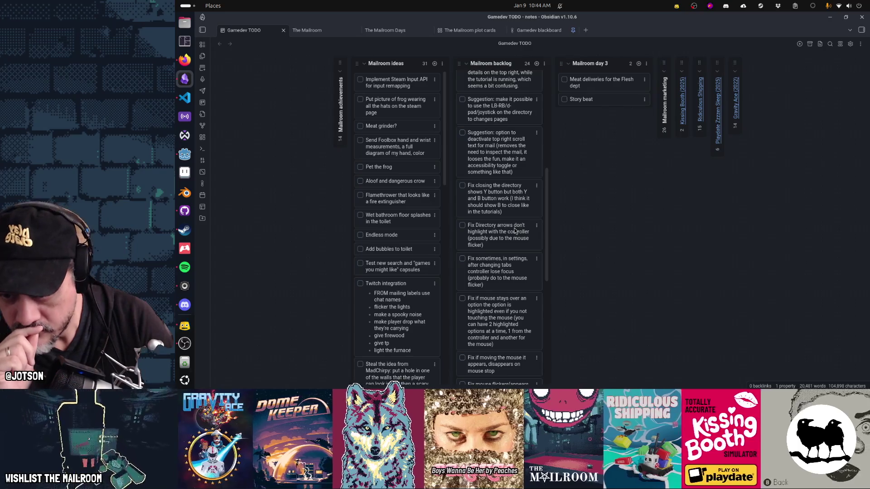
scroll(515, 230, "down", 5)
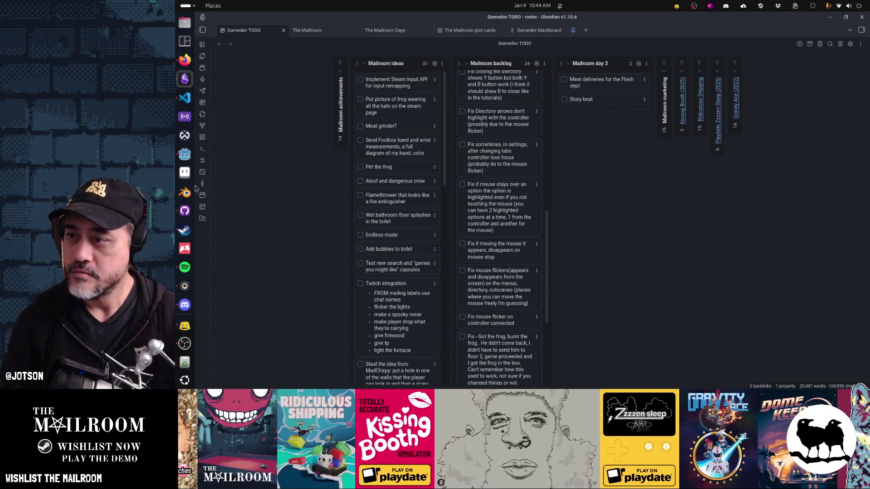
left_click(185, 155)
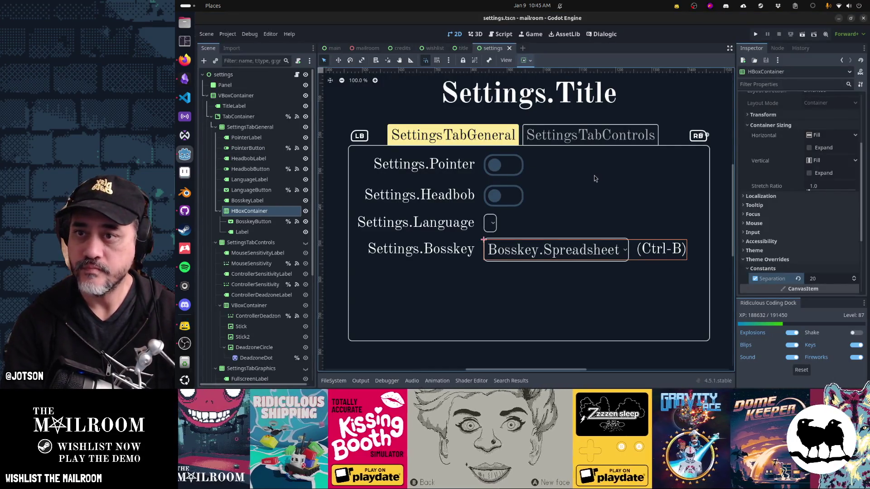
Test-run the game, move the main-menu selection up to Settings, then return to Obsidian's Gamedev TODO board
key("F5")
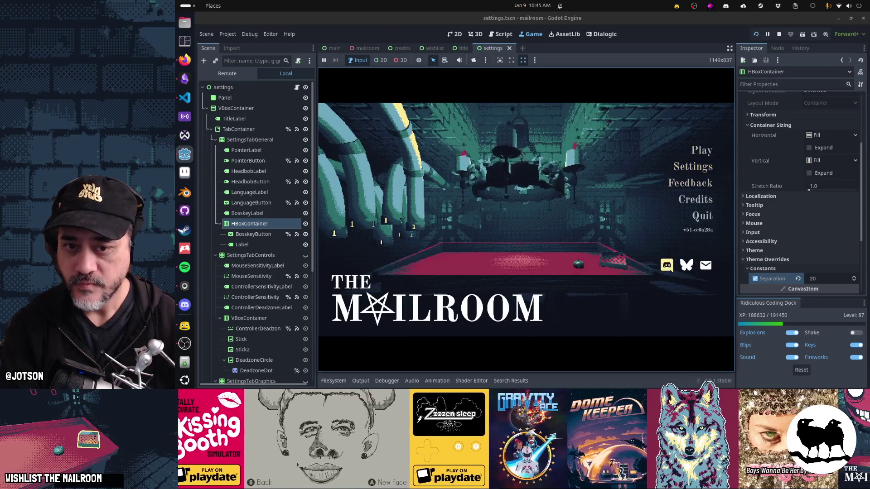
key("Up")
key("Up")
key("Up")
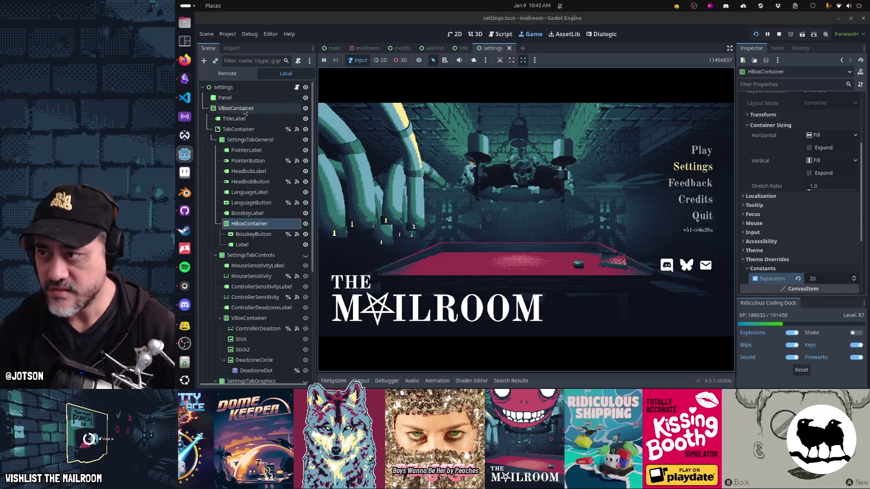
left_click(184, 79)
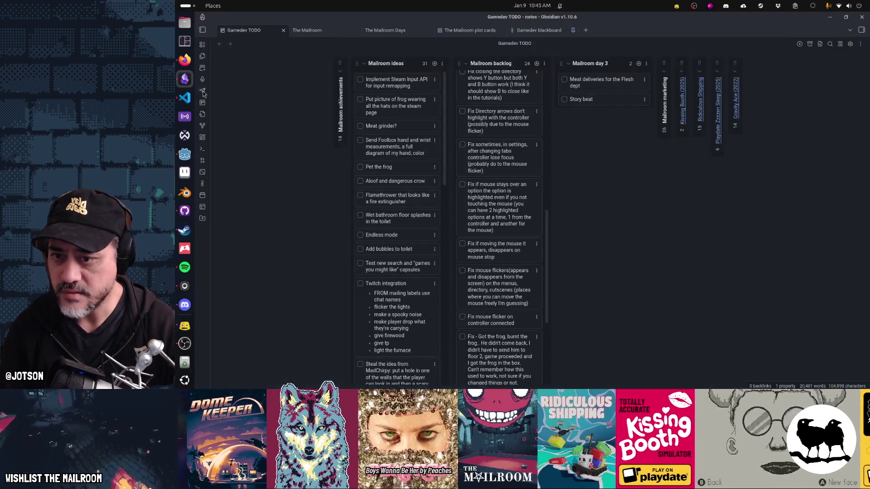
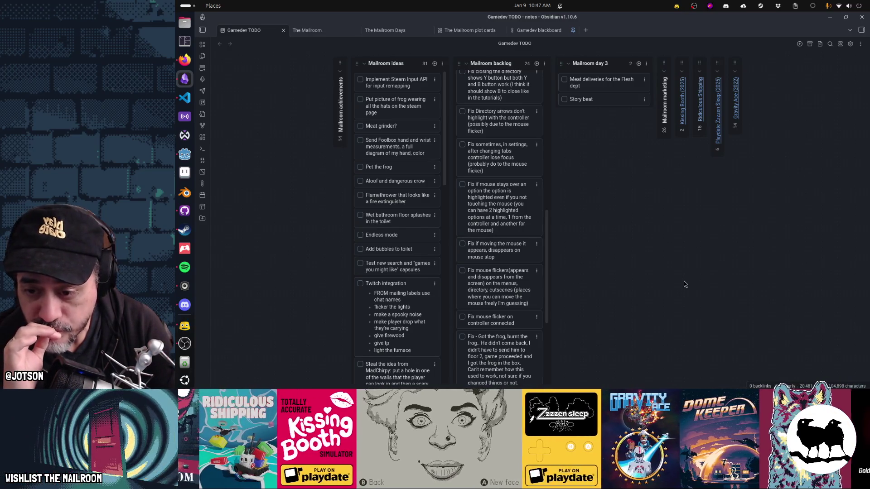
Append the controller-connected flicker note to the end of the 'Fix mouse flickers' card
double_click(517, 319)
key("ctrl+c")
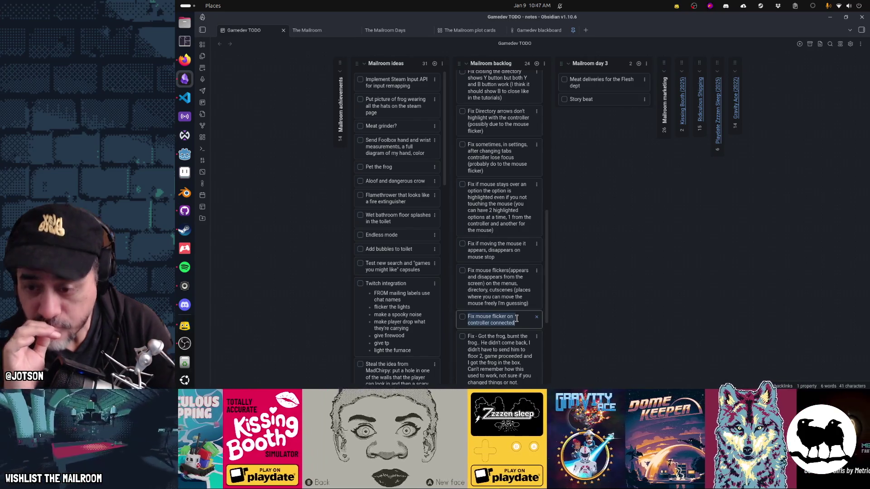
double_click(499, 286)
key("End")
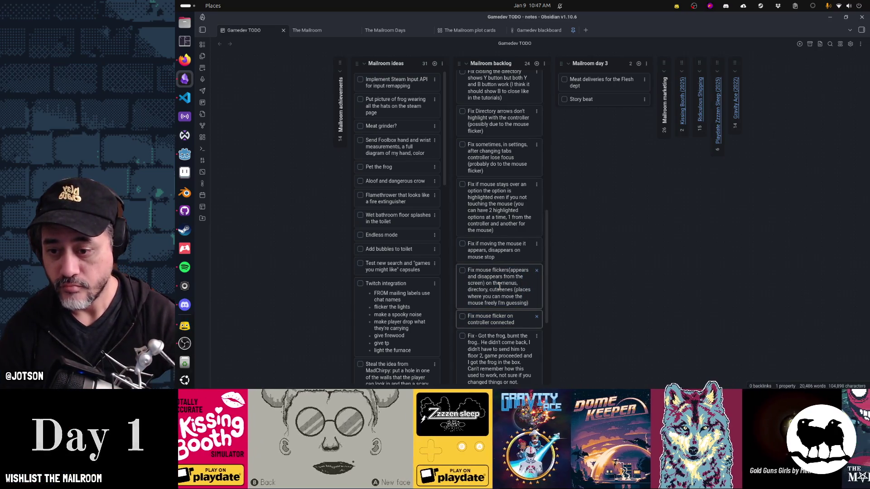
type(";")
key("ctrl+v")
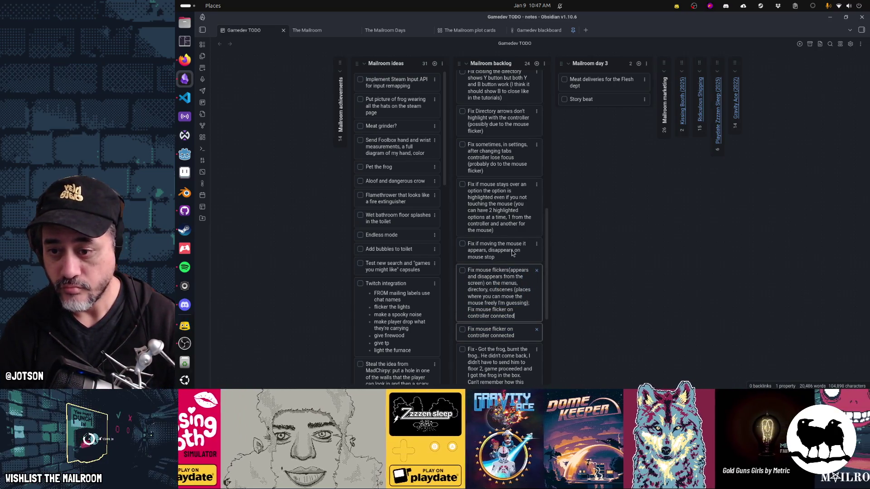
Append the moving-mouse flicker note to the main flicker card after '; Fix'
double_click(511, 249)
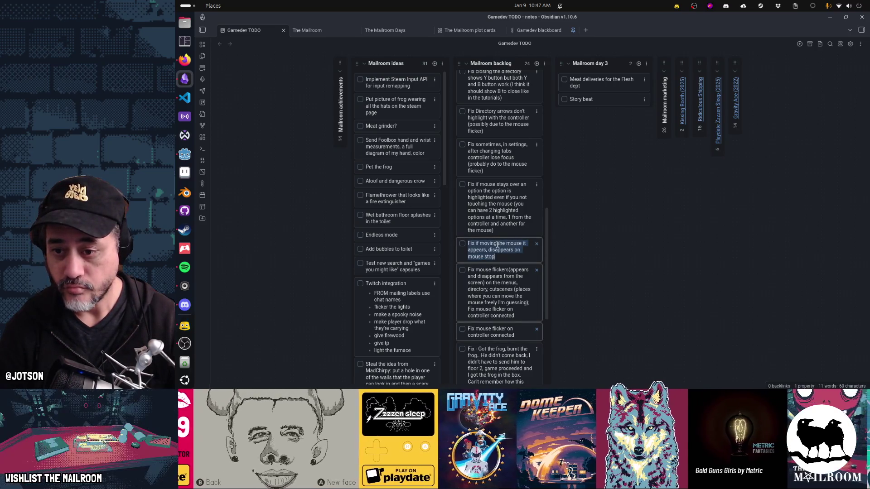
left_click(498, 244)
left_click_drag(475, 244, 499, 257)
key("ctrl+c")
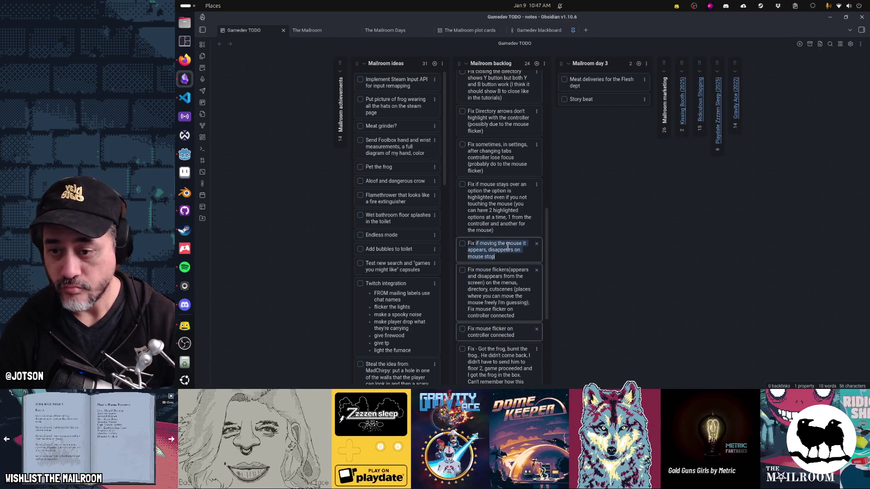
left_click(519, 295)
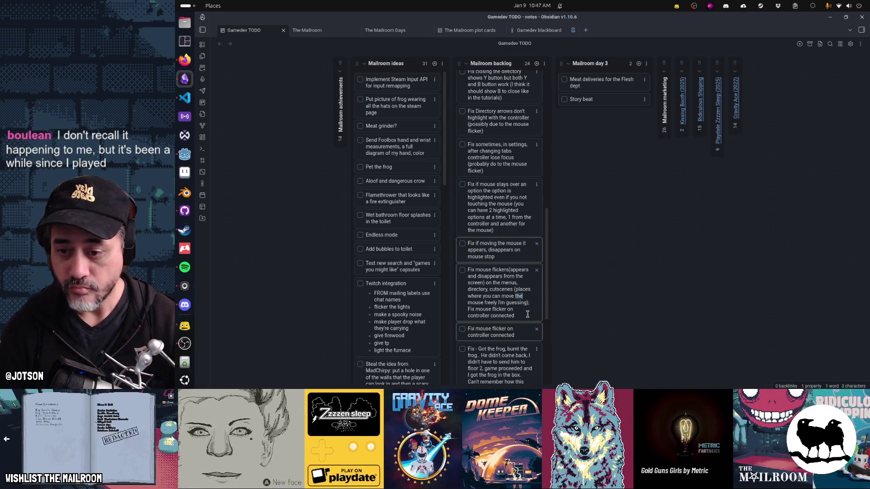
type(". F; Fix")
key("ctrl+v")
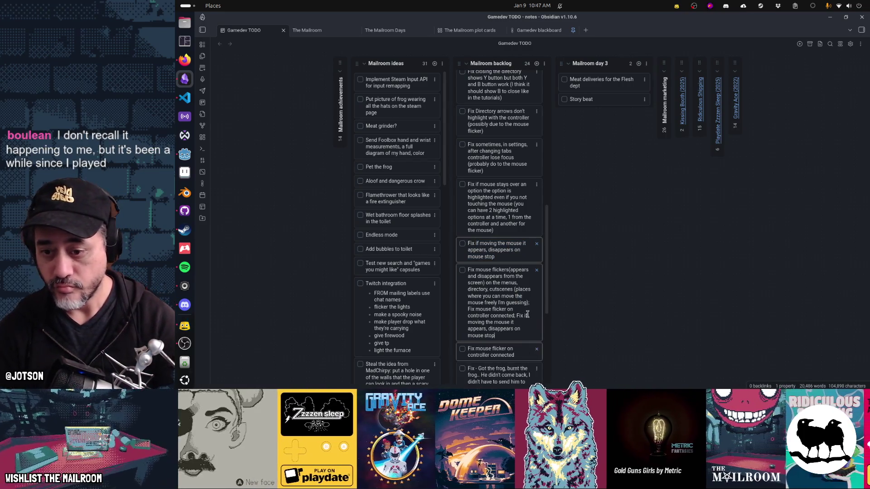
key("Return")
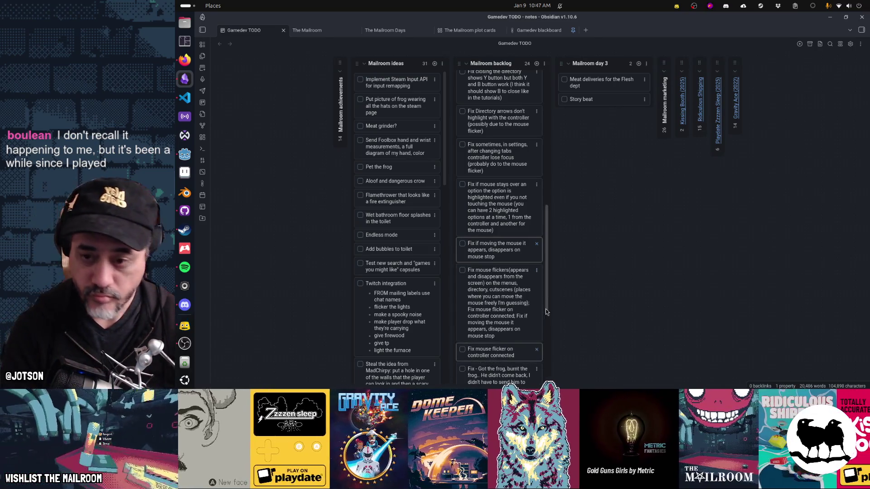
Delete the now-merged moving-mouse and controller-connected flicker cards
left_click(537, 245)
left_click(559, 336)
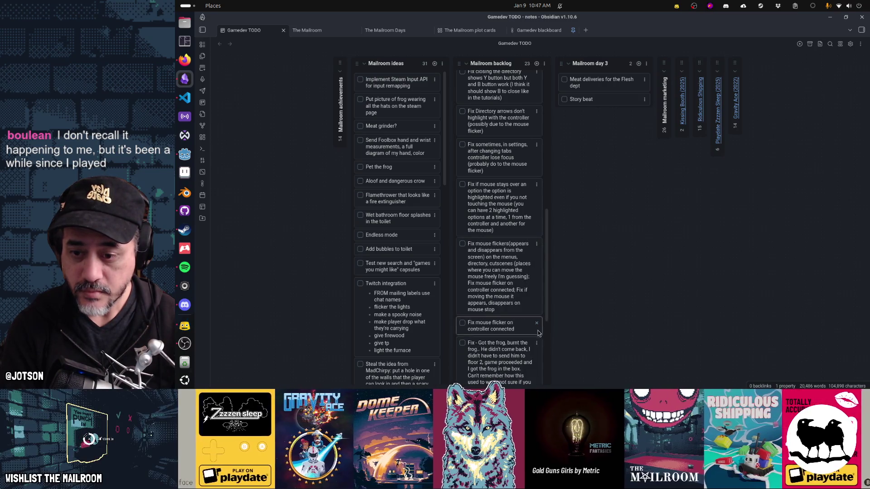
left_click(536, 324)
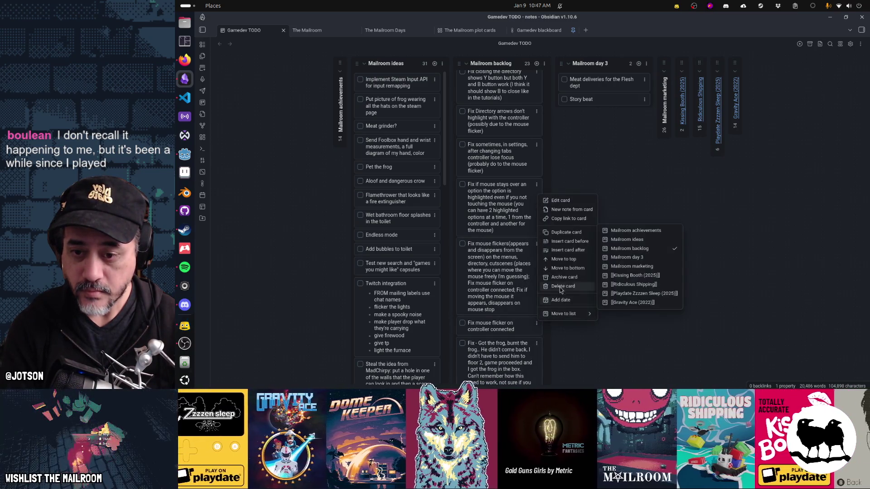
left_click(558, 289)
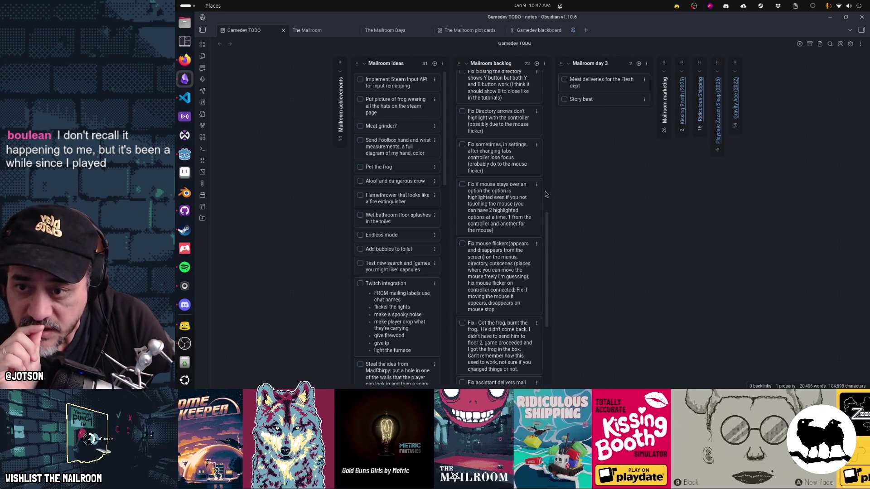
Copy the settings focus-loss note onto the flicker card and delete its own card
double_click(493, 163)
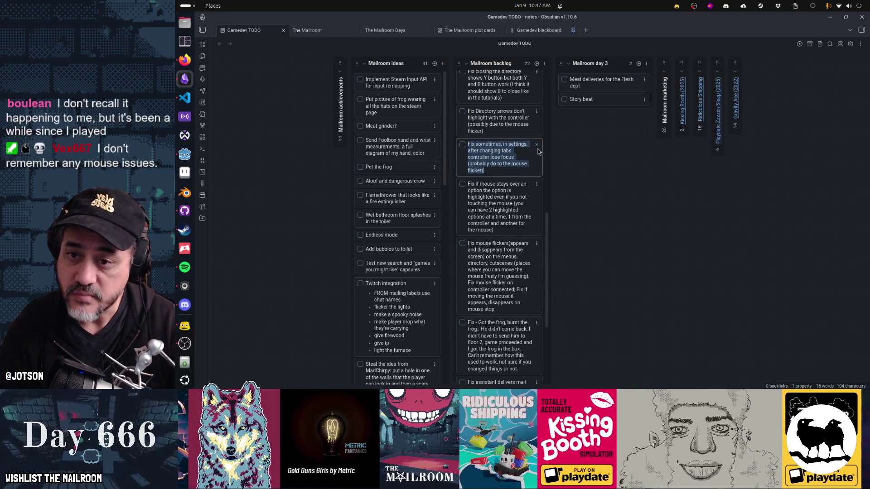
left_click(537, 145)
left_click(536, 145)
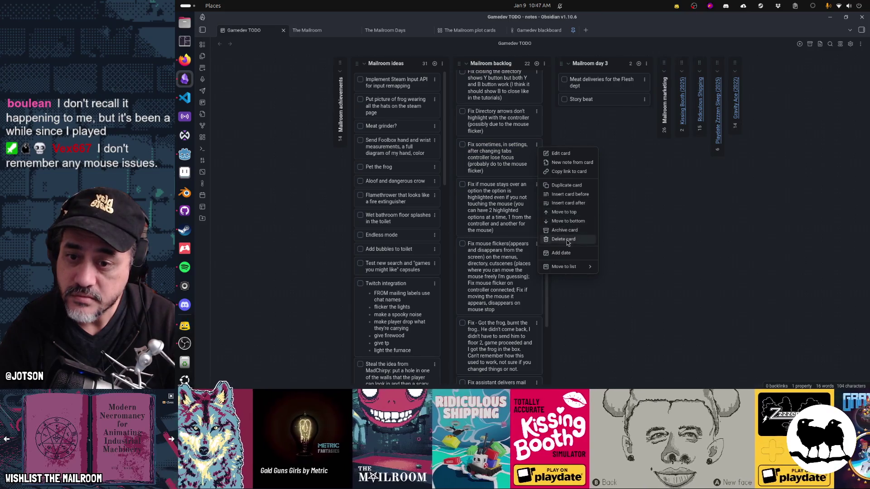
left_click(563, 239)
double_click(513, 266)
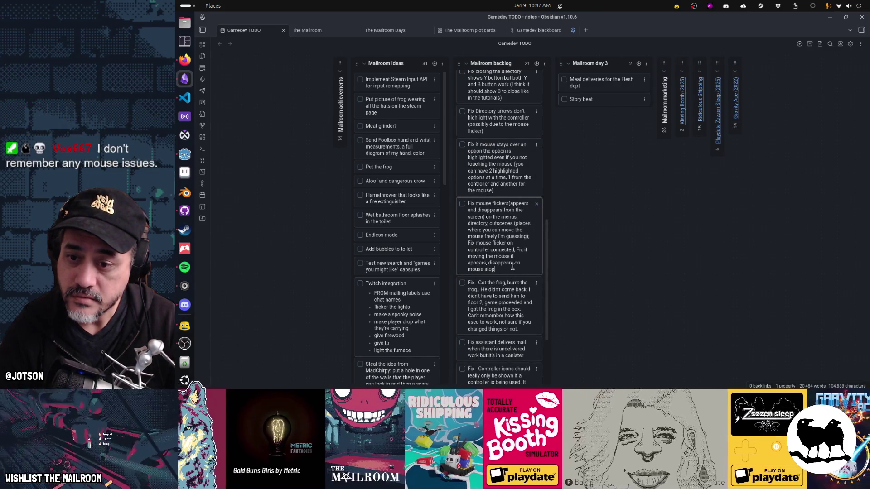
type(";")
type("Fix sometimes, in settings, after changing tabs controller lose focus (probably do to the mouse flicker)")
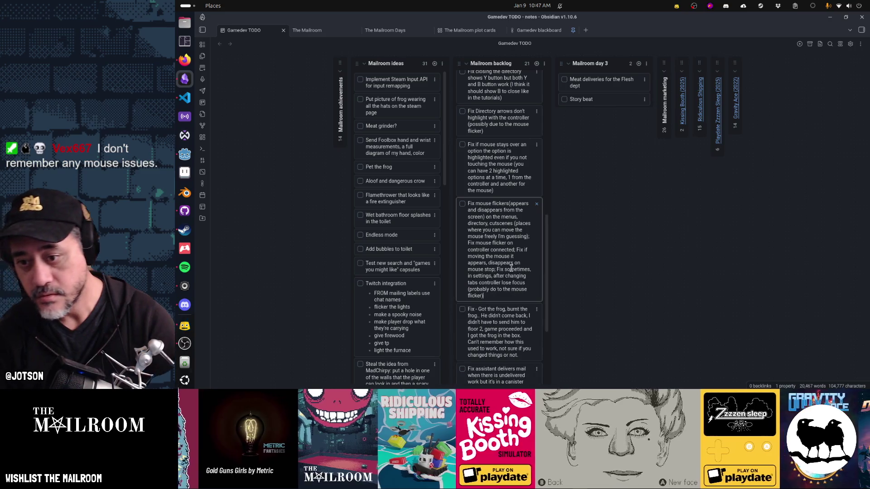
key("Return")
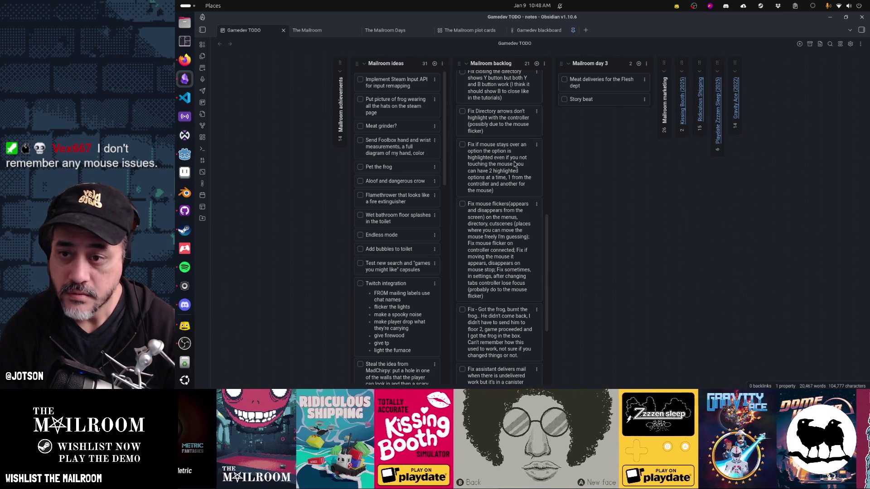
Drag the combined flicker card below the 'Controller icons' card
scroll(500, 242, "down", 5)
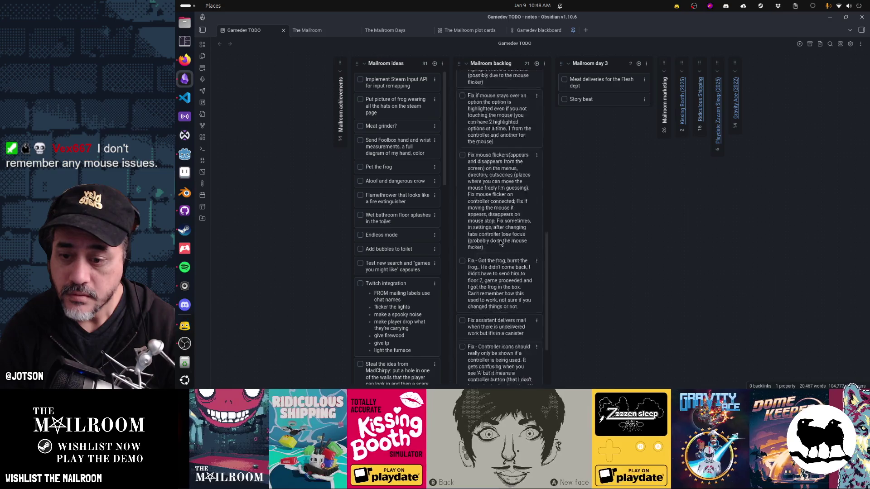
scroll(501, 242, "up", 3)
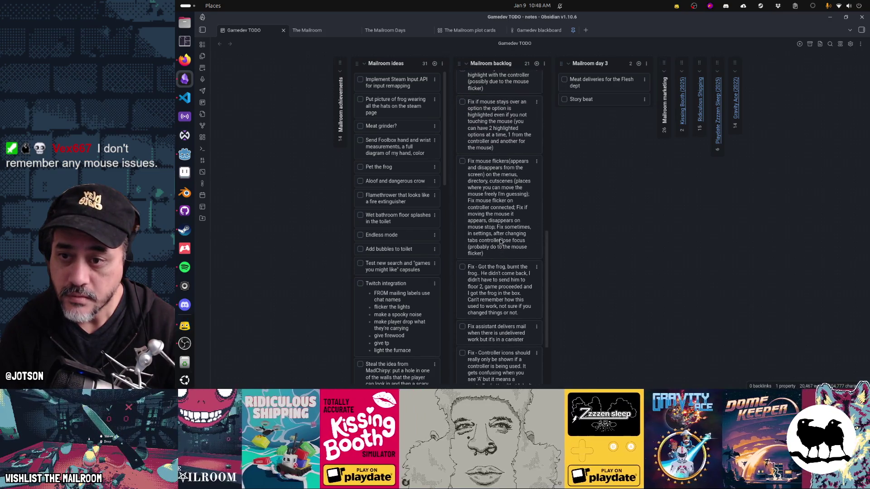
scroll(501, 243, "down", 4)
left_click_drag(501, 245, 501, 283)
scroll(508, 283, "up", 5)
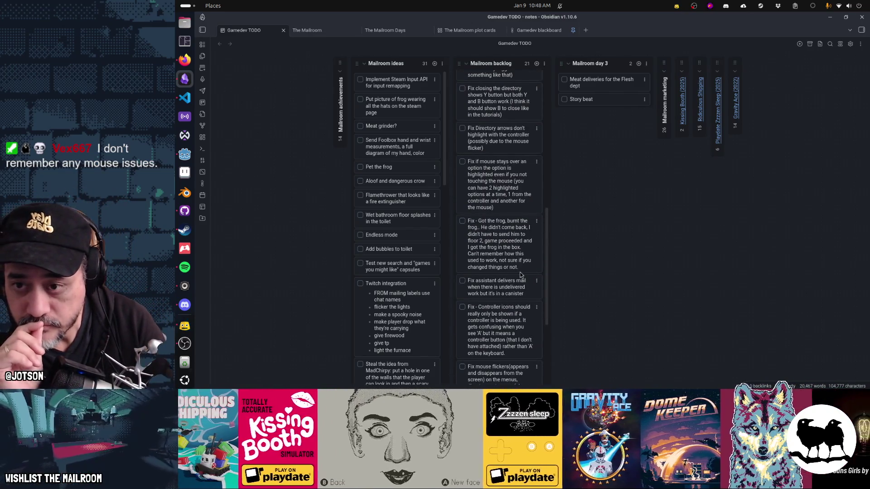
left_click(184, 154)
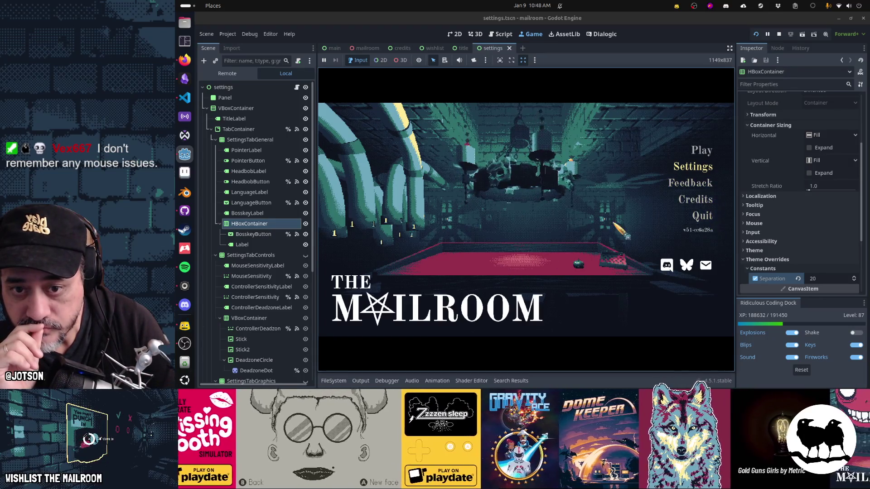
End the running game with F8 and go back to the Obsidian TODO board
key("F8")
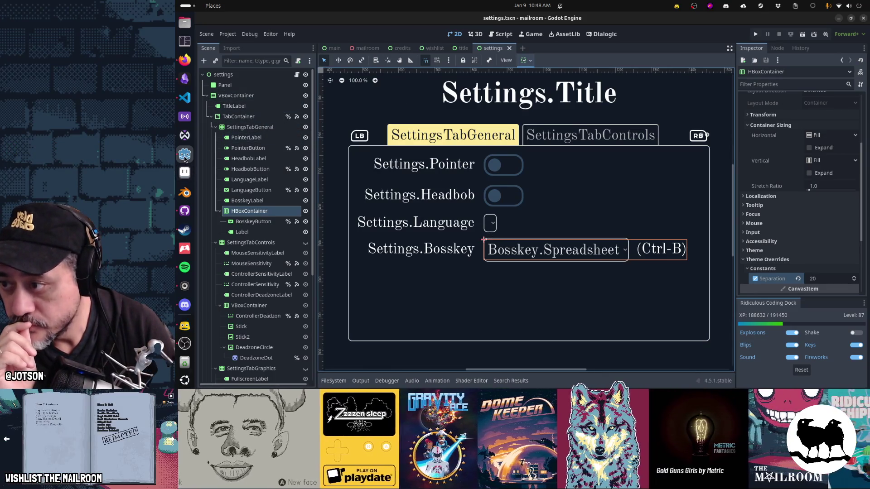
left_click(184, 80)
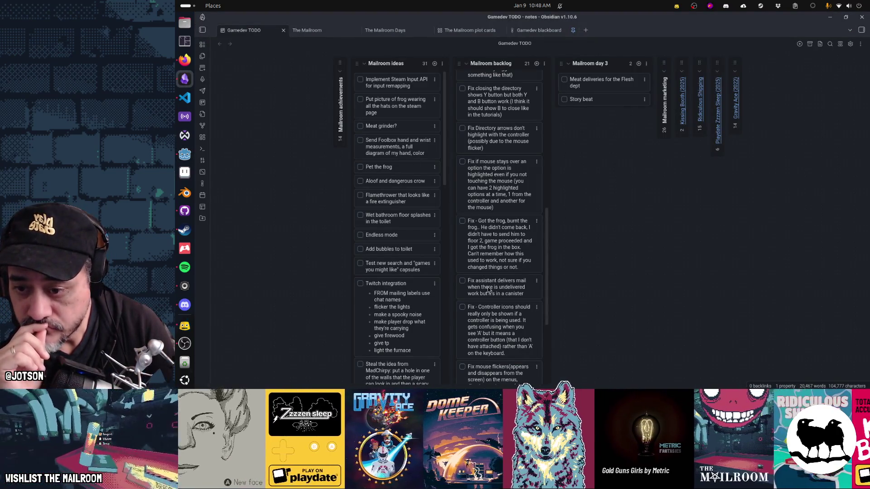
scroll(488, 289, "up", 4)
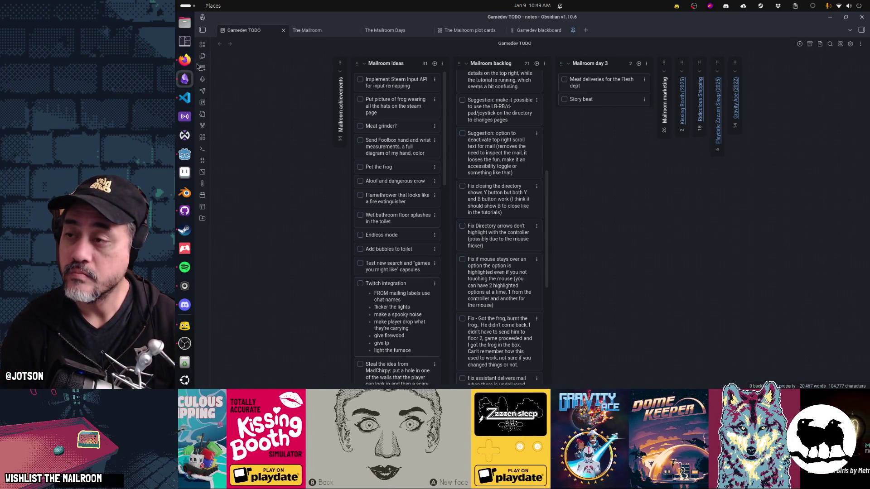
Close the settings, title, wishlist and credits scenes and open global.gd in the script editor
left_click(185, 154)
middle_click(490, 49)
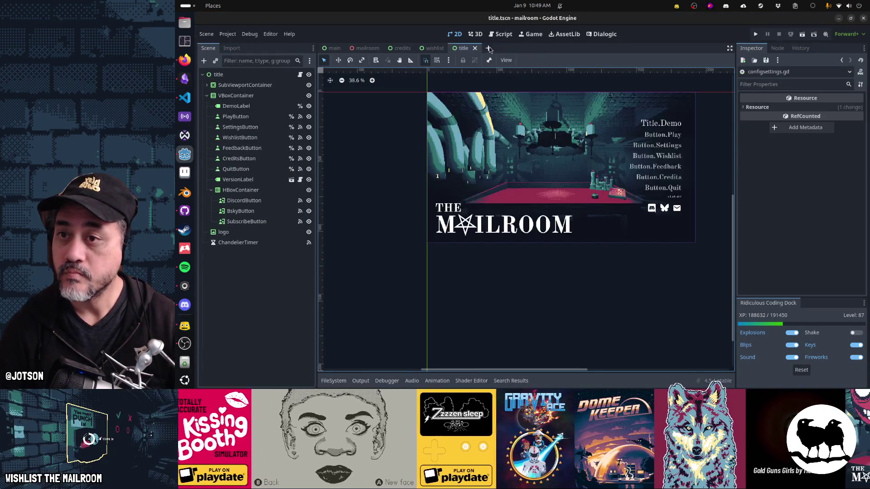
key("ctrl+shift+w")
key("ctrl+shift+w")
key("ctrl+shift+w")
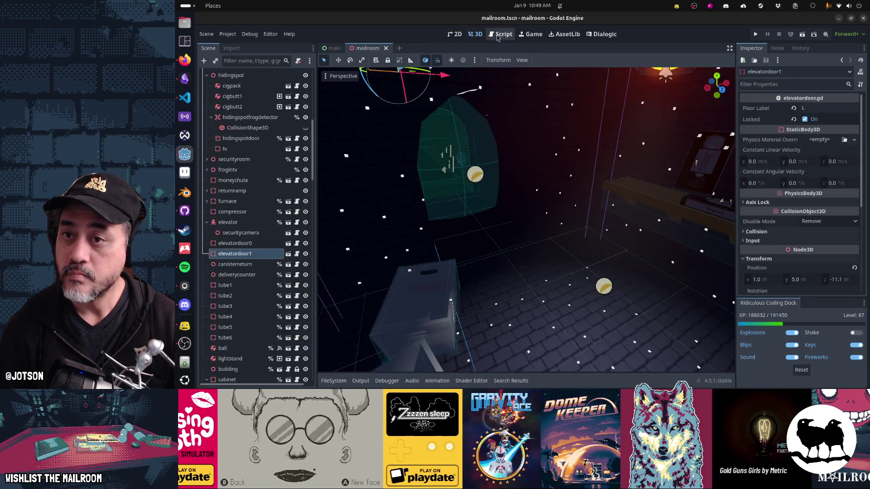
left_click(498, 34)
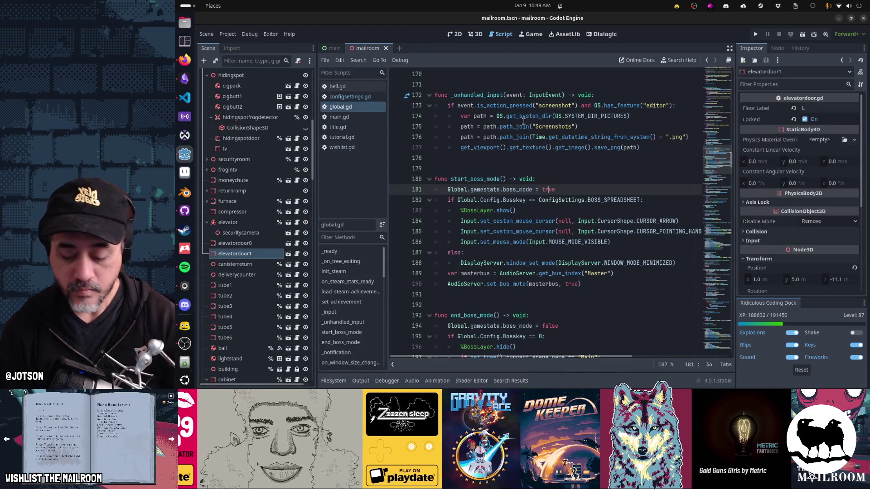
key("shift+alt+o")
type("global")
key("Return")
Find control_method and select 'event is InputEventJoypadMotion or ' on line 164
key("ctrl+f")
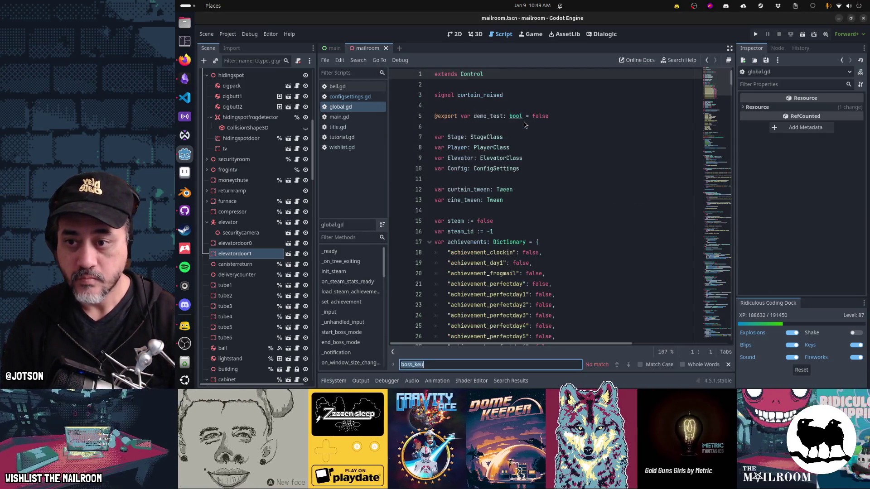
type("m")
key("BackSpace")
type("l_")
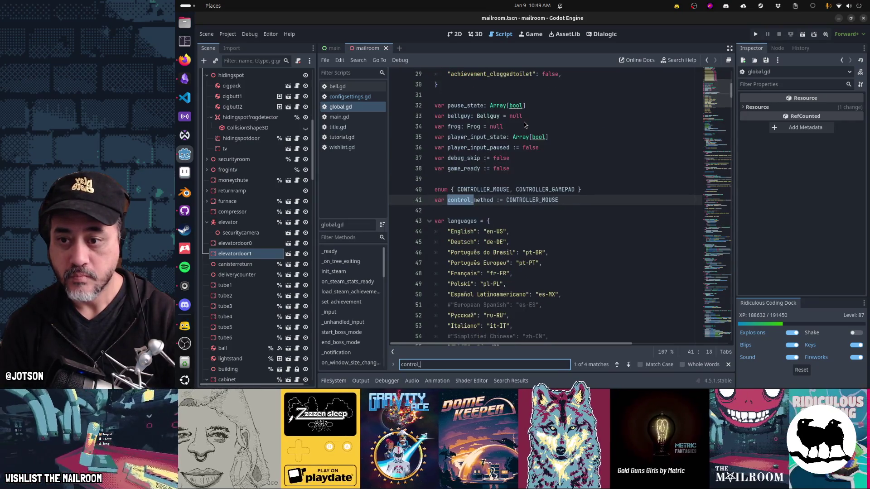
type("moethod")
key("Return")
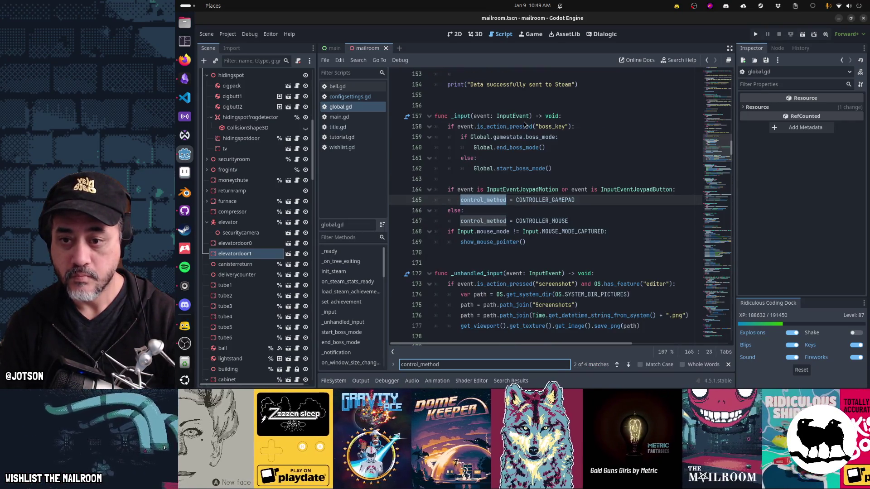
key("Escape")
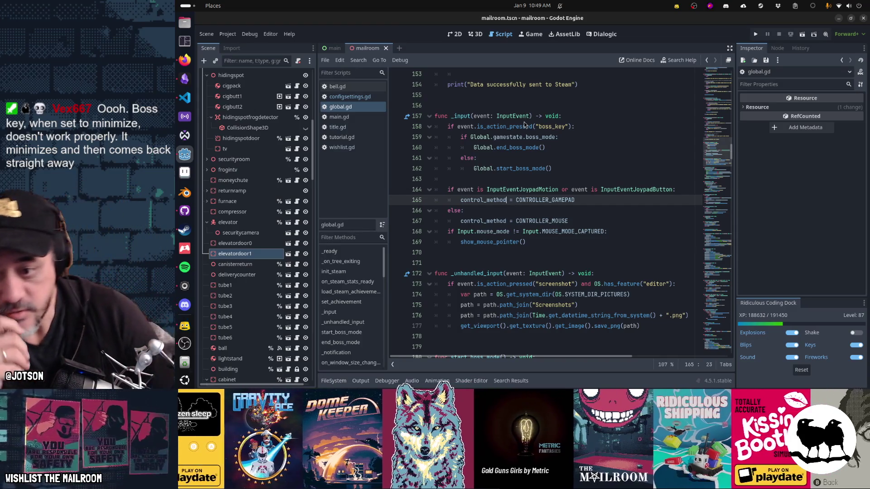
key("Up")
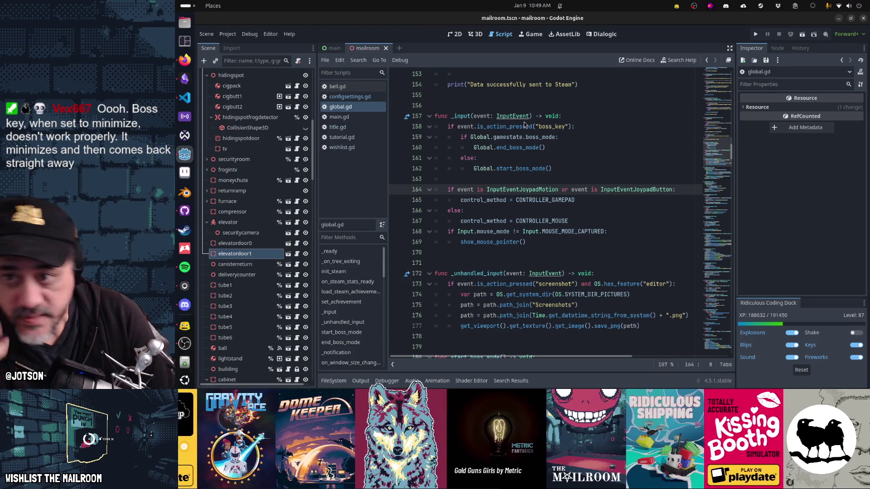
key("ctrl+shift+Right")
key("ctrl+shift+Right")
key("ctrl+shift+Right")
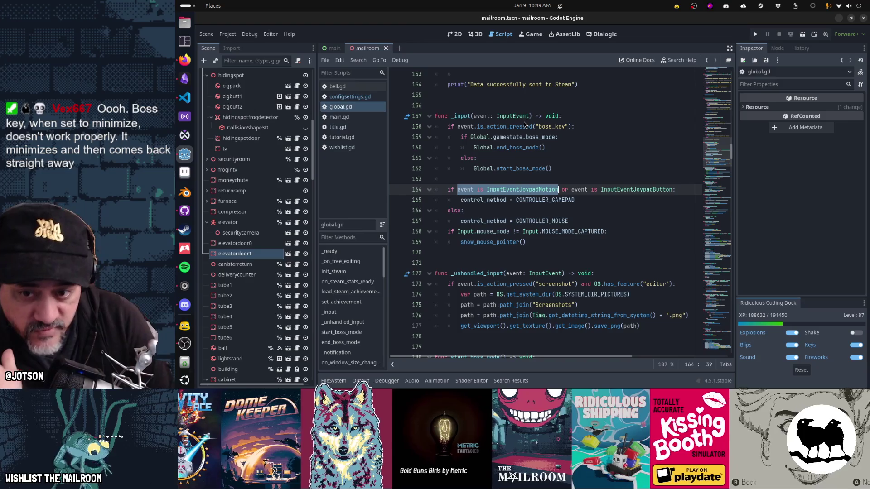
key("ctrl+shift+Right")
key("shift+Right")
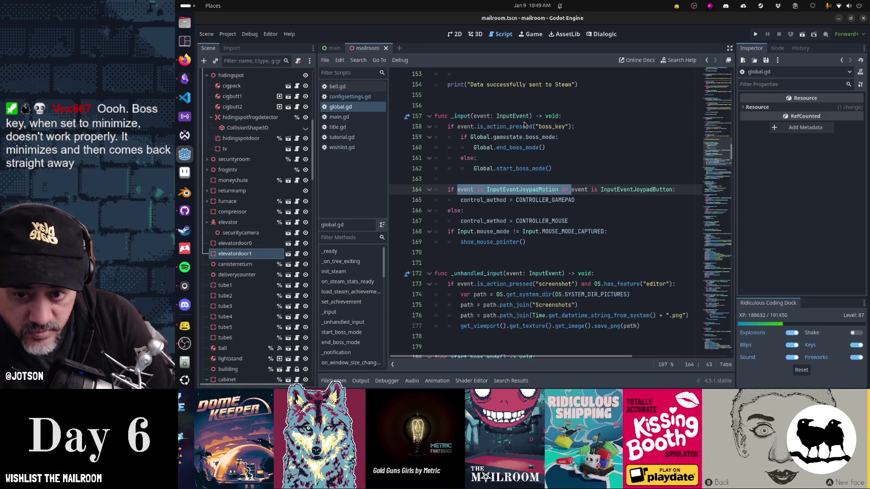
Delete the JoypadMotion condition so line 164 checks only InputEventJoypadButton
key("Delete")
type("if event is InputEventMouseButton or event is InputEventKey")
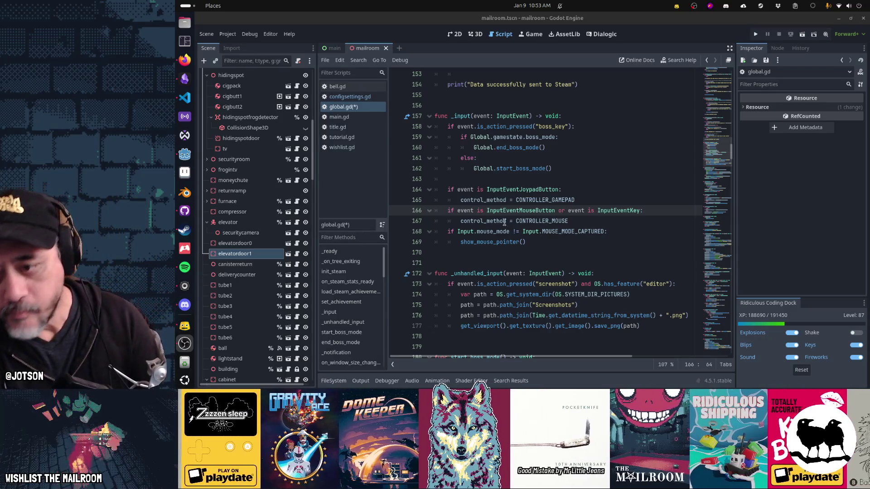
left_click(457, 190)
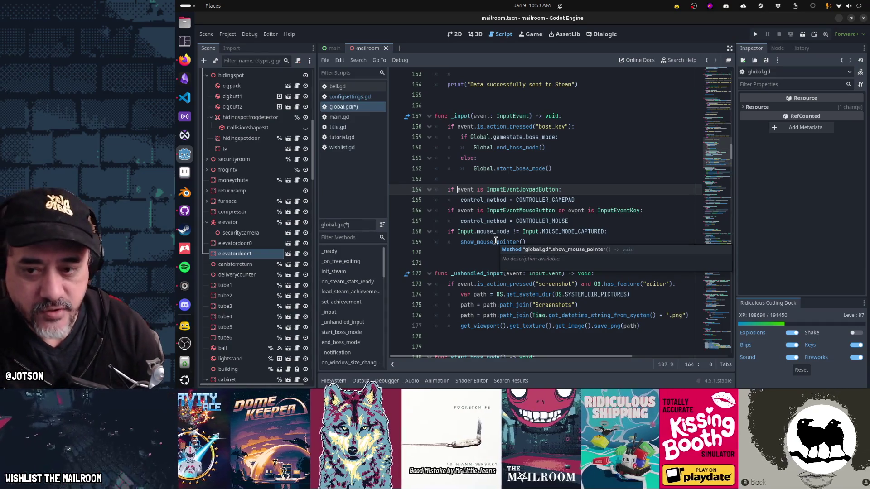
key("Down")
key("Down")
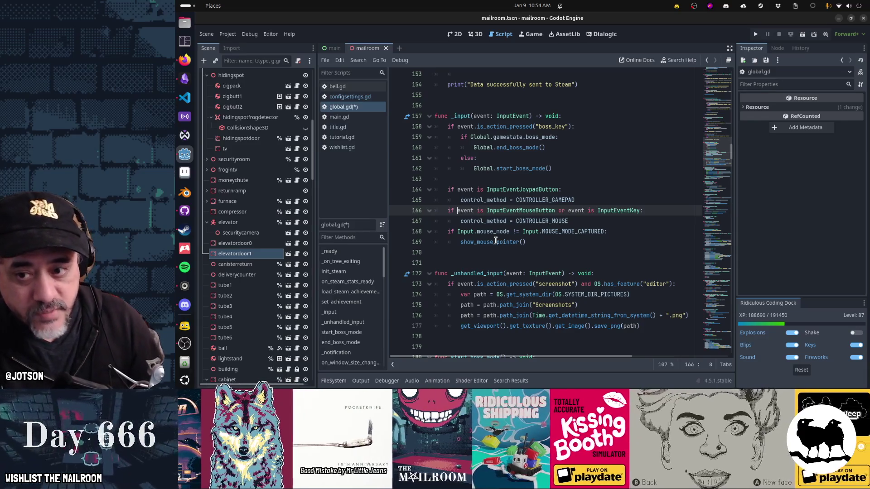
key("Up")
key("Up")
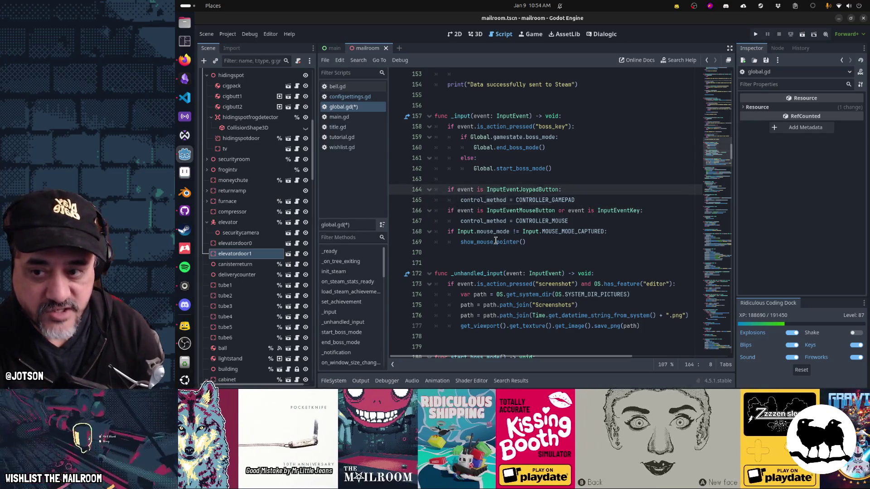
key("Down")
key("Down")
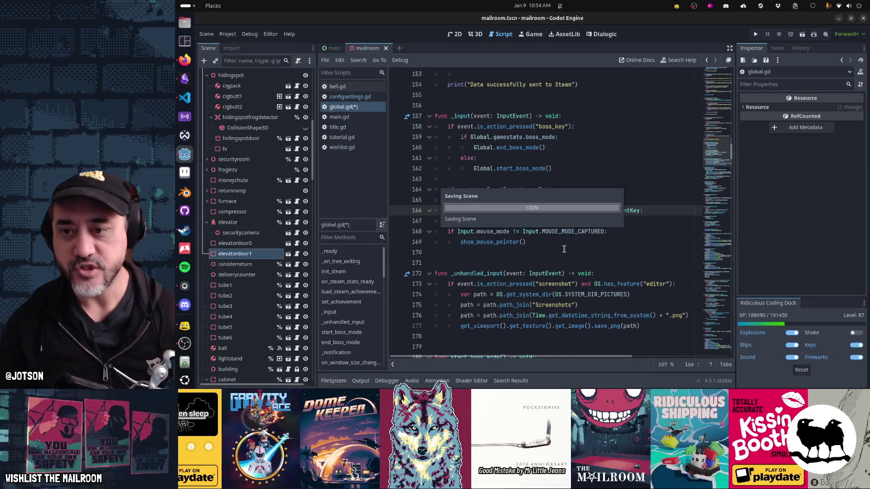
Save global.gd, check the Input.mouse_mode docs, and run the game with F5
key("ctrl+s")
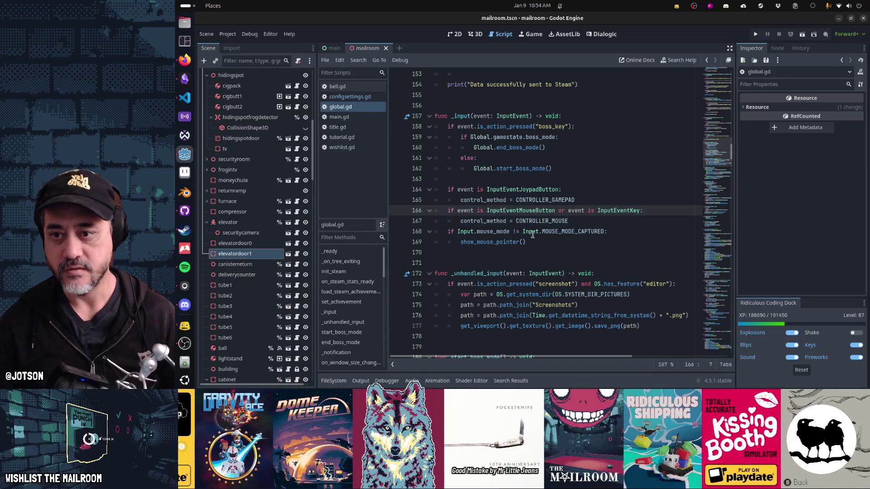
left_click(500, 232)
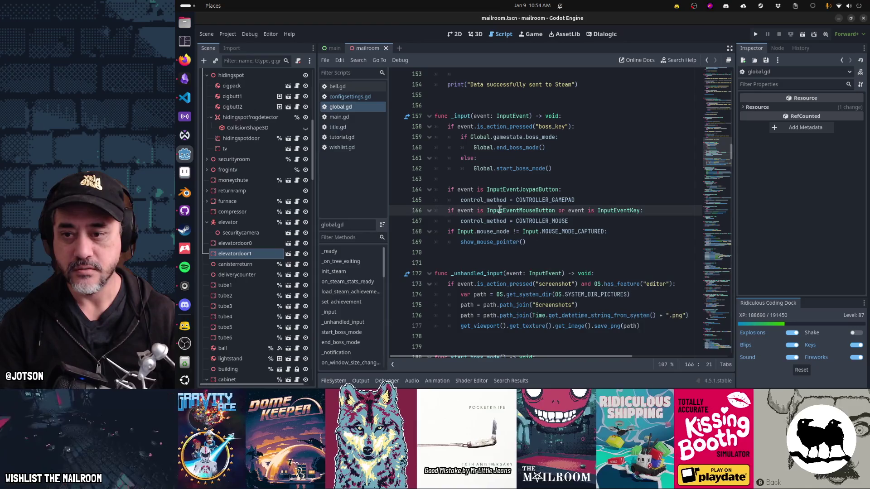
key("F5")
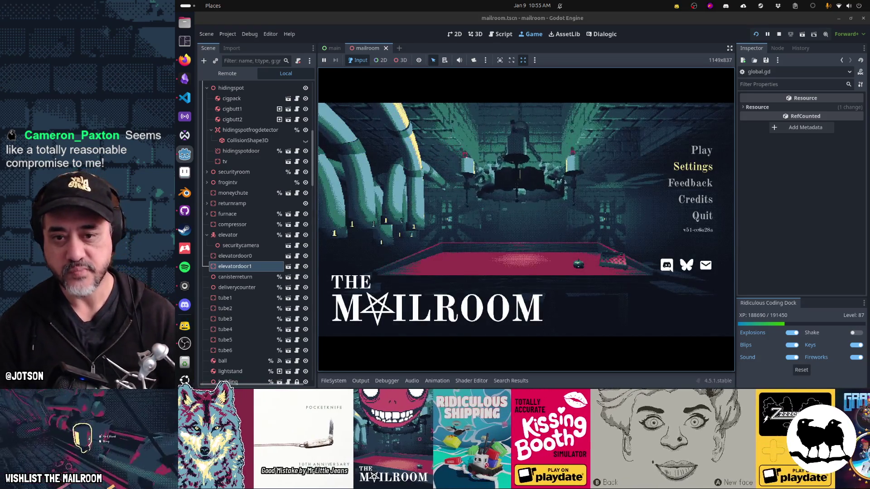
Arrow through the title menu from Play down to Quit, then stop the game
key("Down")
key("Down")
key("Down")
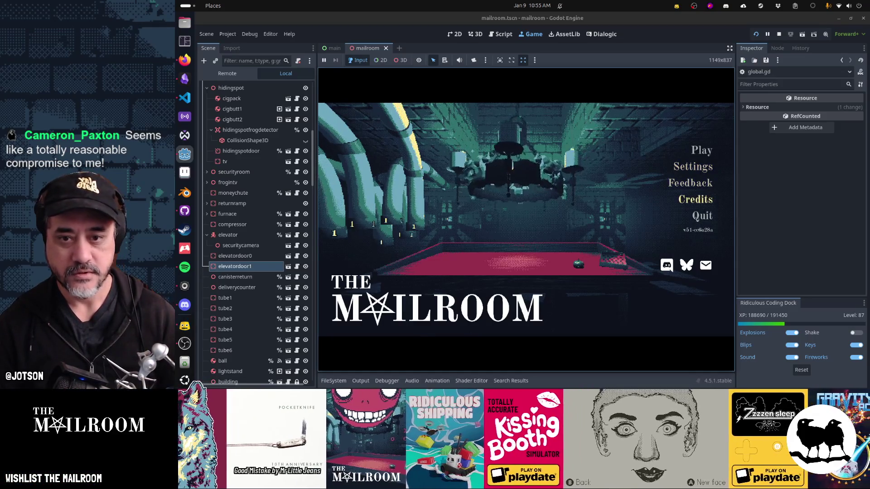
key("Up")
key("Up")
key("Up")
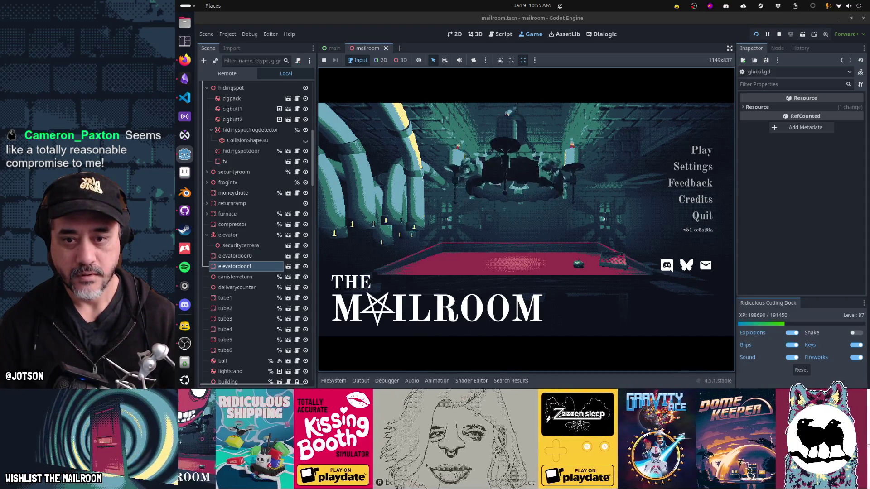
key("Down")
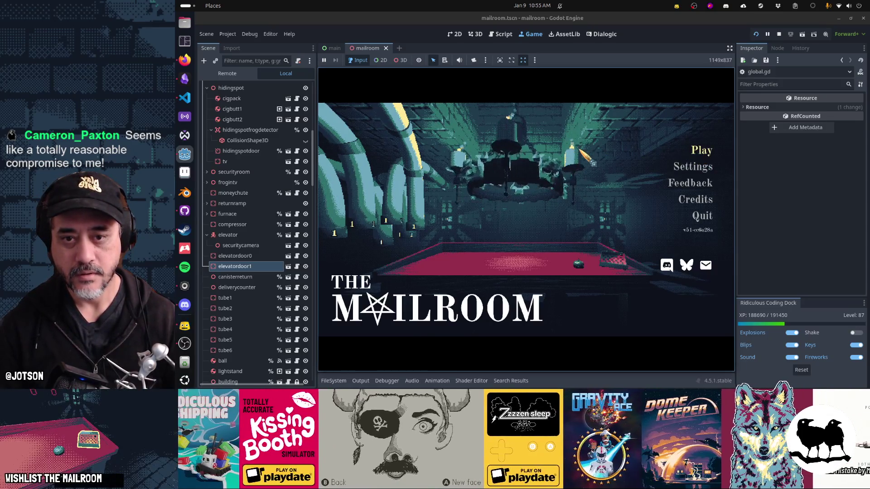
key("Down")
key("Down")
key("Down")
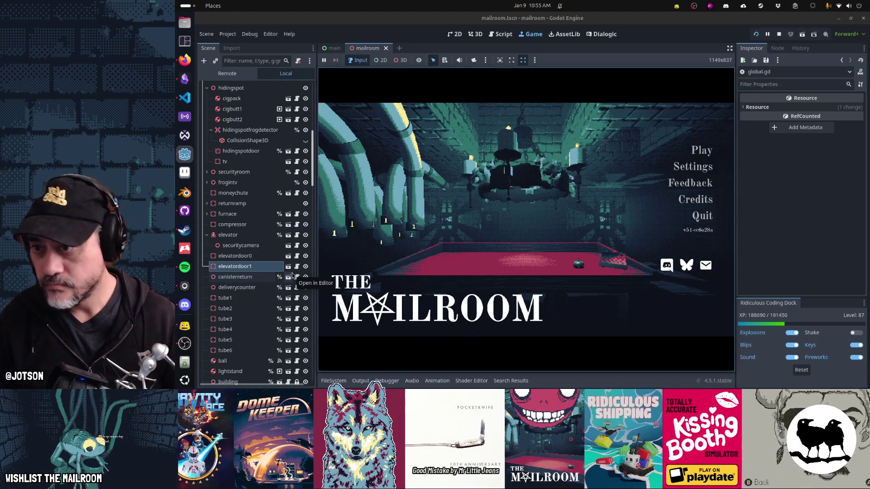
key("F8")
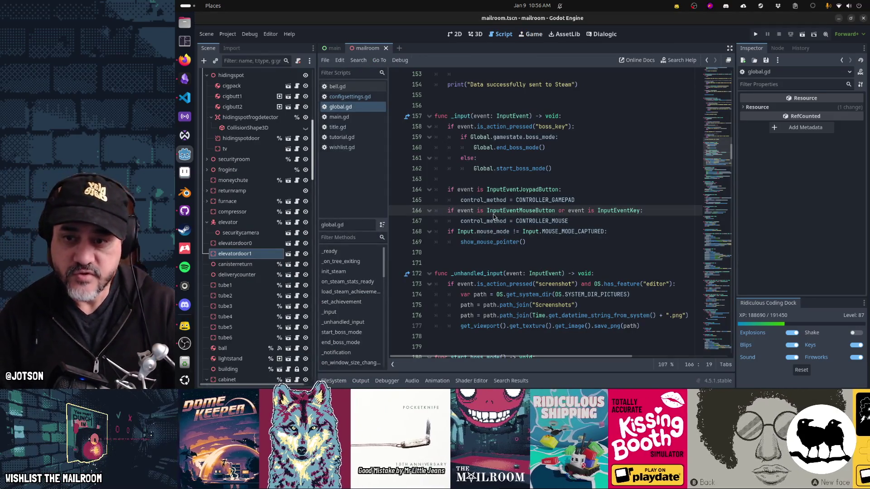
Add get_viewport().set_input_as_handled() on a new line under the JoypadButton check
key("Up")
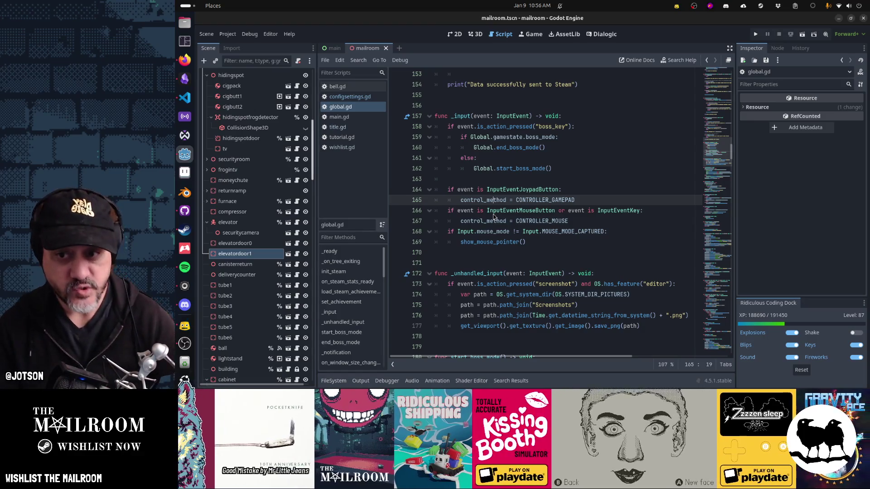
key("ctrl+shift+Return")
type("get")
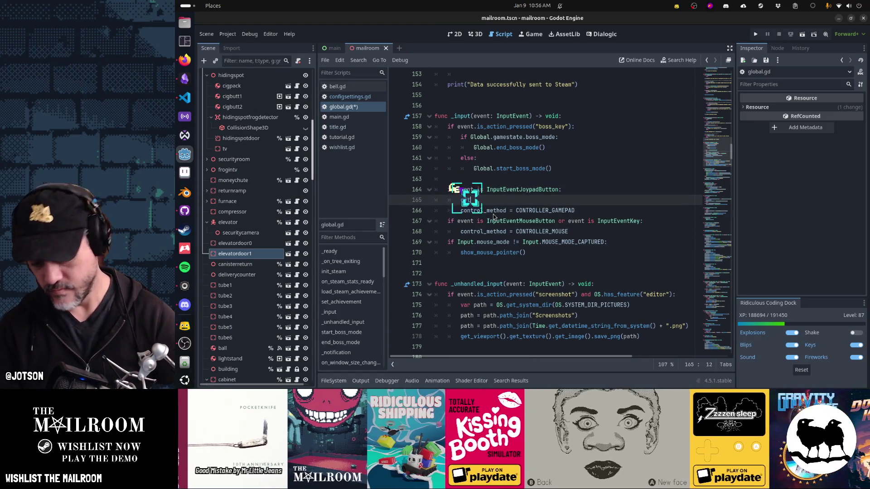
type("_tree().set_input")
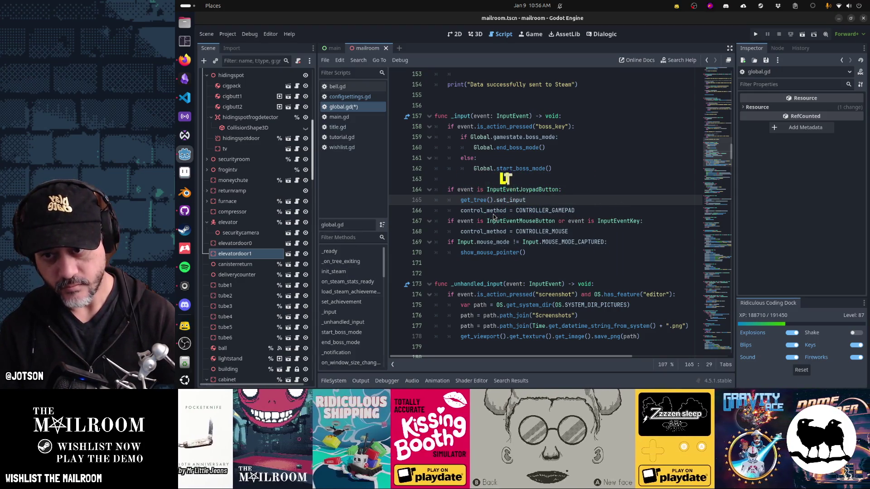
type("_a")
key("Home")
key("ctrl+shift+Right")
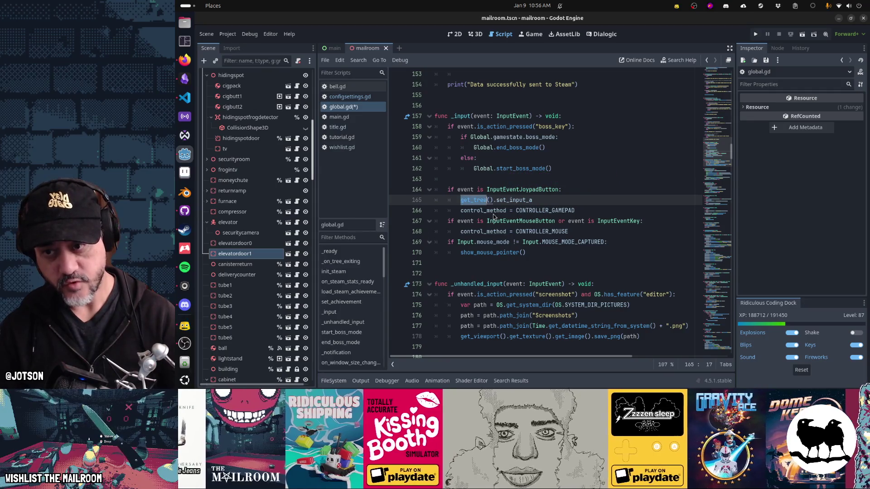
type("get_viewport")
key("End")
type("s_")
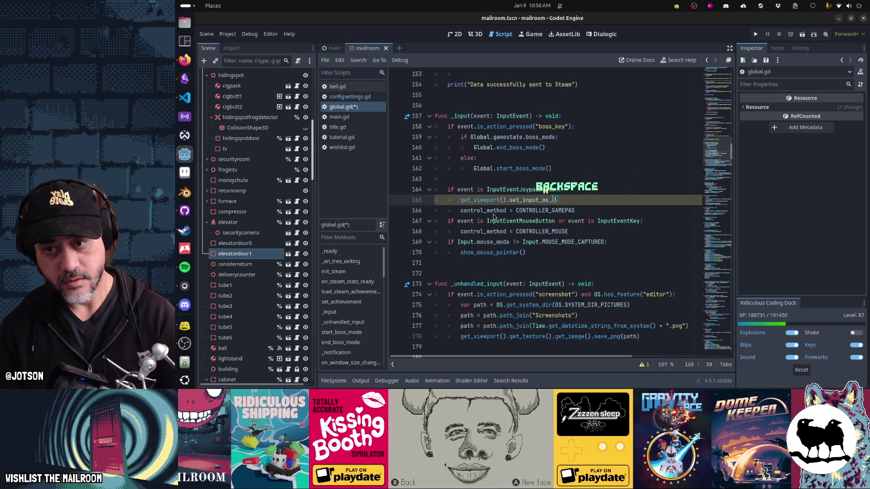
key("Tab")
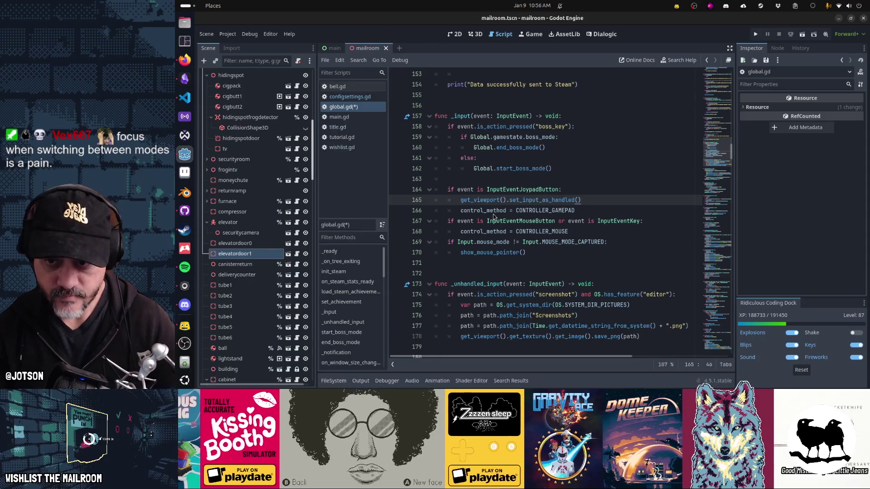
key("Down")
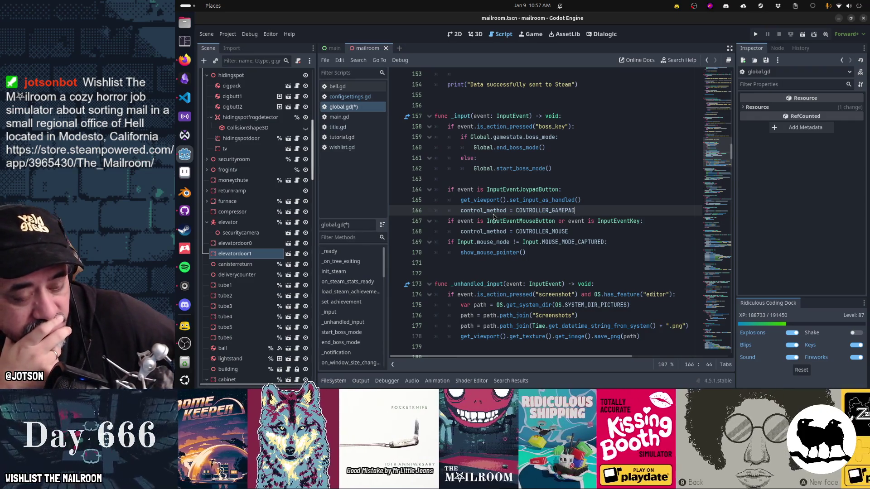
Add an empty focus_first_control() call after the gamepad assignment
key("Return")
type("focus_first_conrol()")
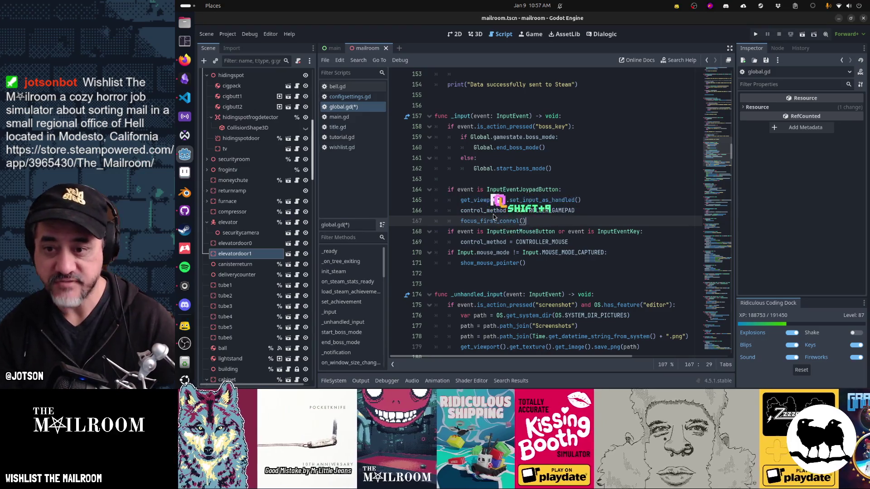
key("Left")
key("Left")
key("Left")
type("t")
Declare func focus_first_control(node, found: bool) below the _input function
key("Down")
key("Down")
key("Down")
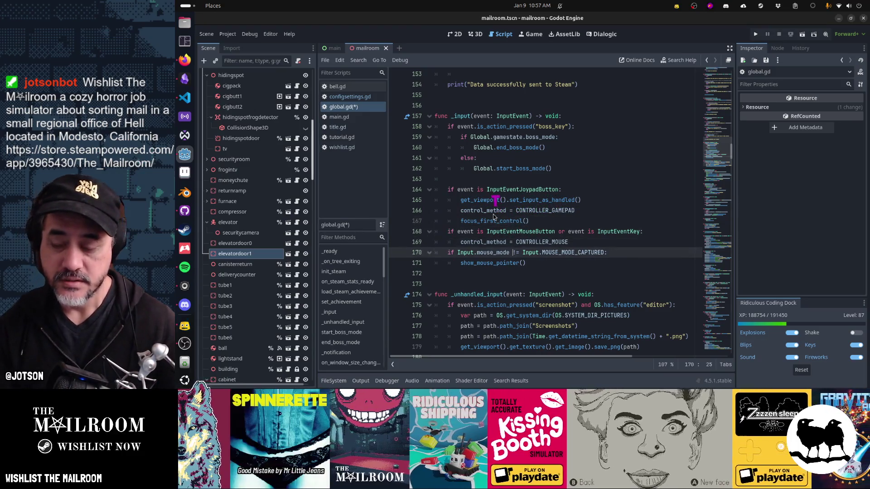
key("Down")
key("Down")
key("Return")
key("Return")
type("func ")
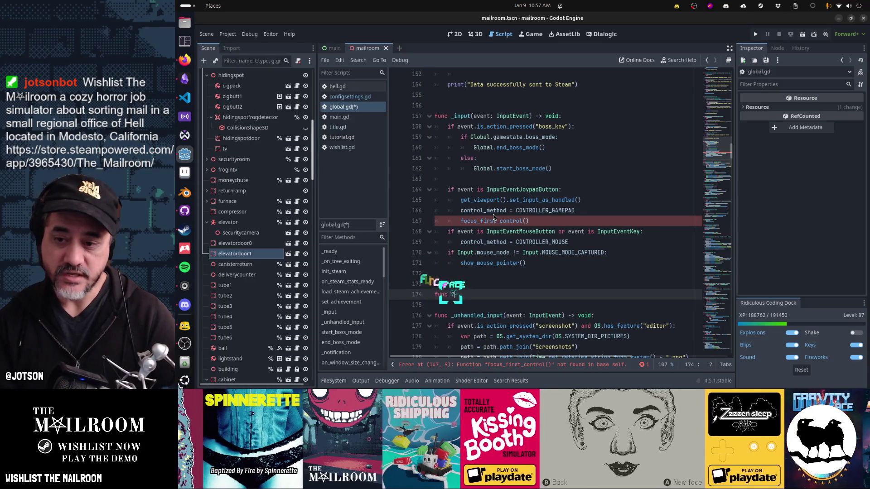
type("focus_first")
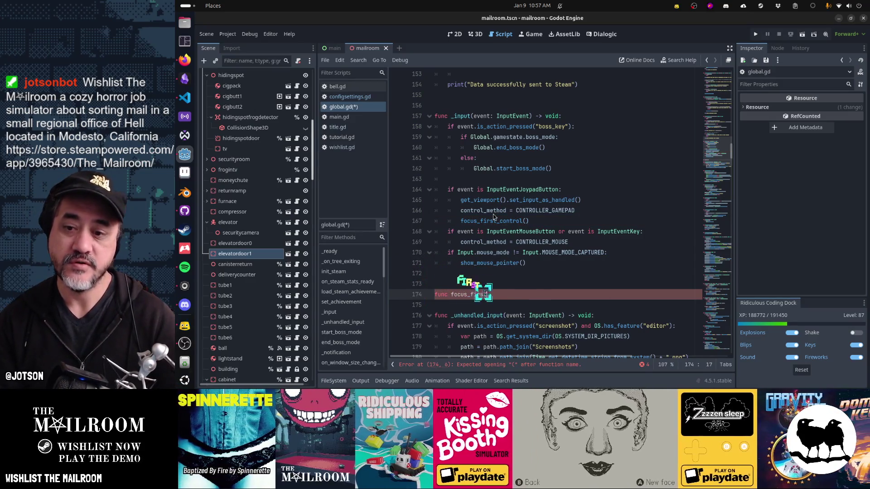
type("_control()_")
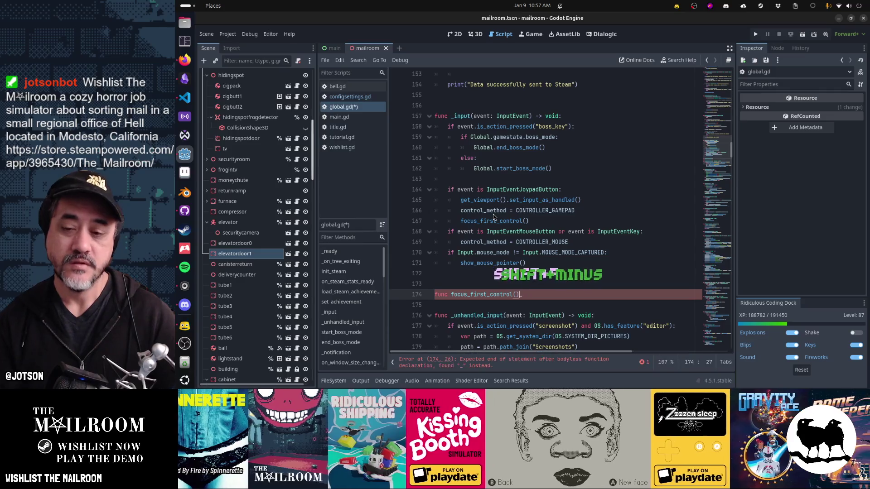
key("BackSpace")
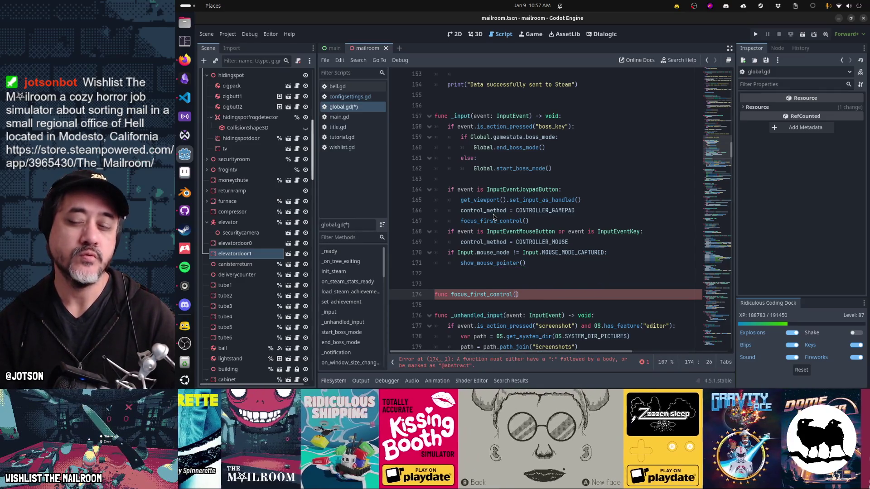
type("node, ")
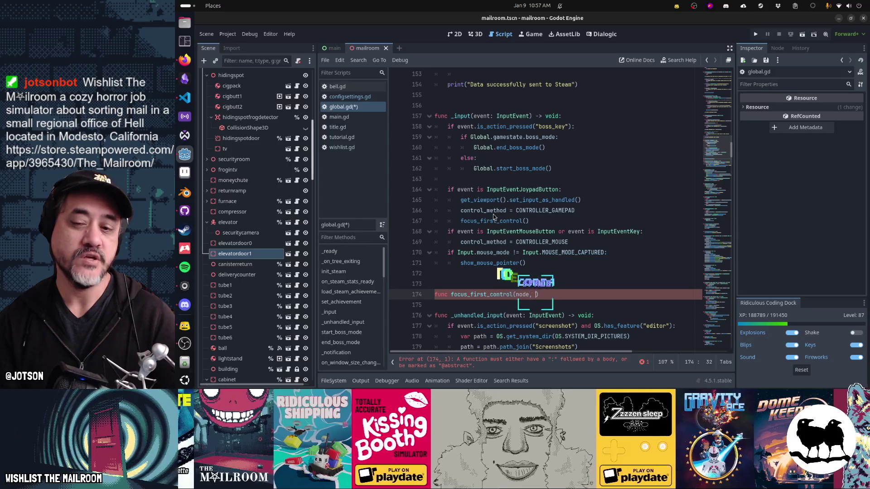
type("found:")
key("BackSpace")
key("BackSpace")
key("BackSpace")
type(":= false")
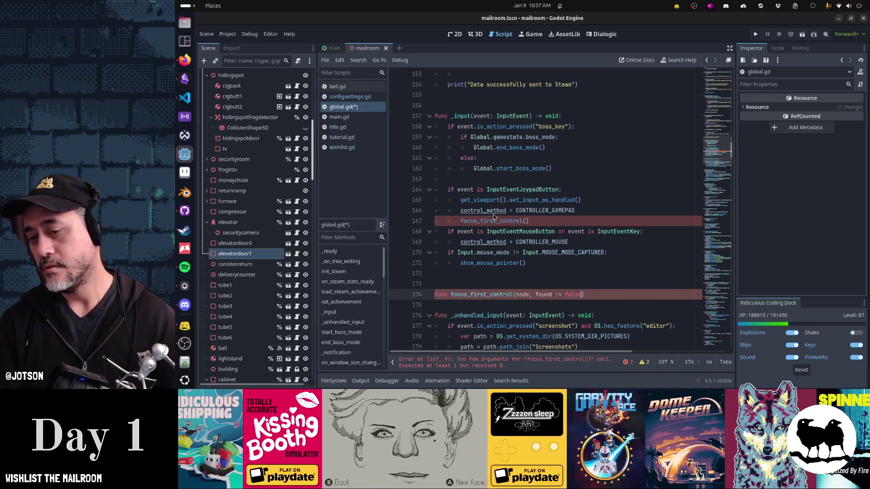
key("ctrl+shift+Left")
key("ctrl+shift+Left")
key("ctrl+shift+Left")
type(": bool")
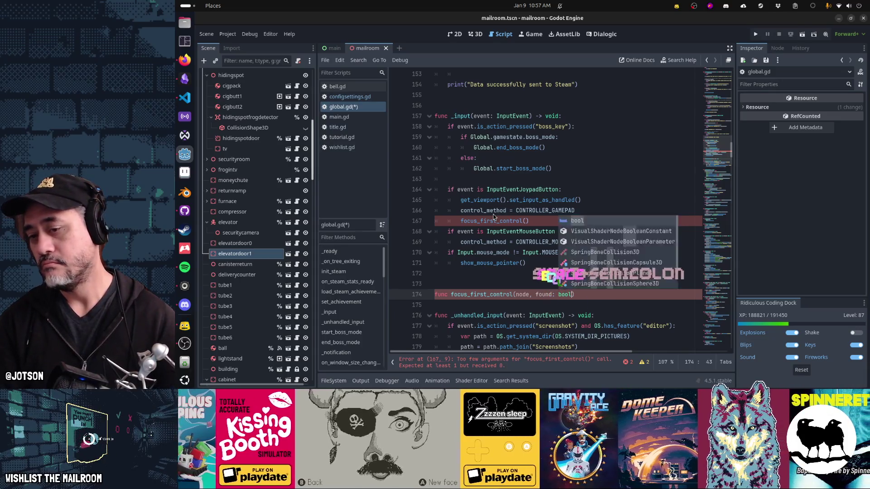
Pass get_tree().current_scene as the only argument to the focus_first_control call
key("Up")
key("Up")
key("Up")
key("Up")
key("Up")
key("Left")
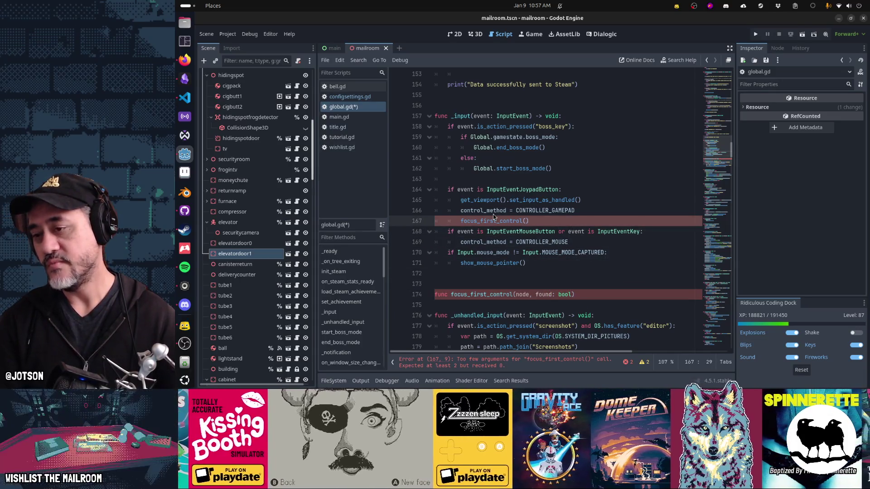
type("get_tree().current_scene, false")
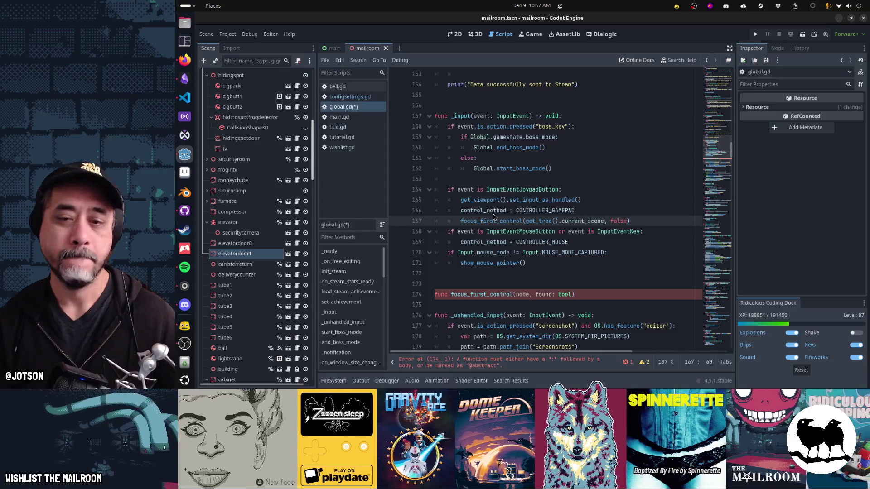
key("ctrl+shift+Left")
key("ctrl+shift+Left")
key("Delete")
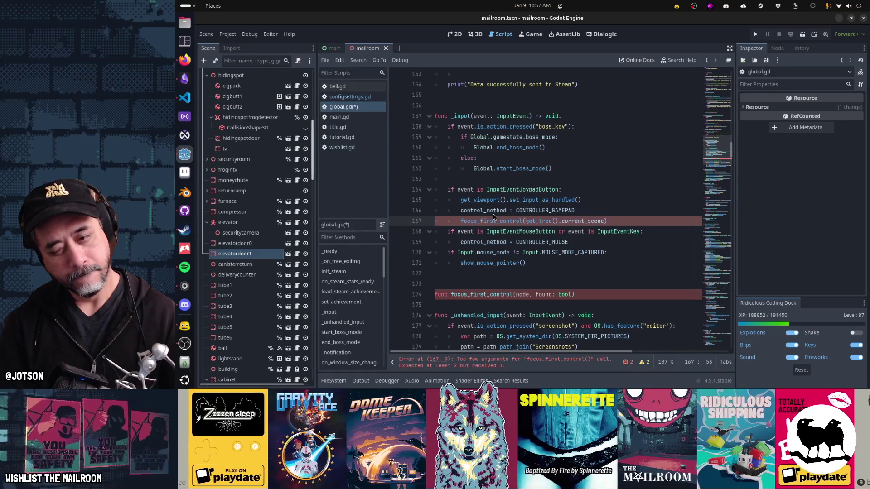
Remove the found parameter and give the signature a '-> bool:' return type
key("Down")
key("Down")
key("Down")
key("Left")
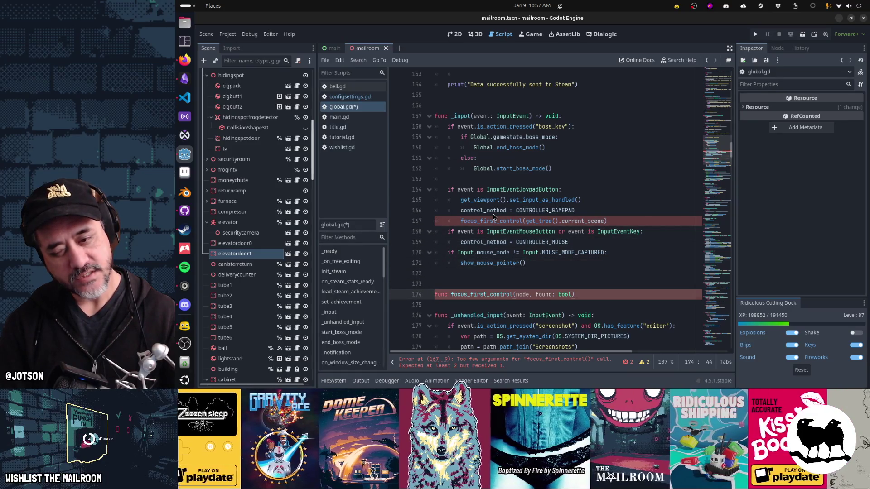
key("shift+Left")
key("shift+Left")
key("shift+Left")
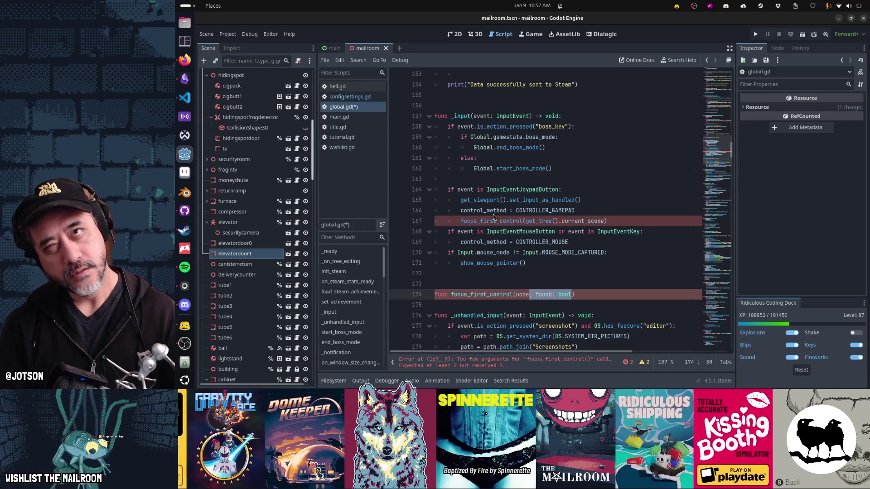
key("Delete")
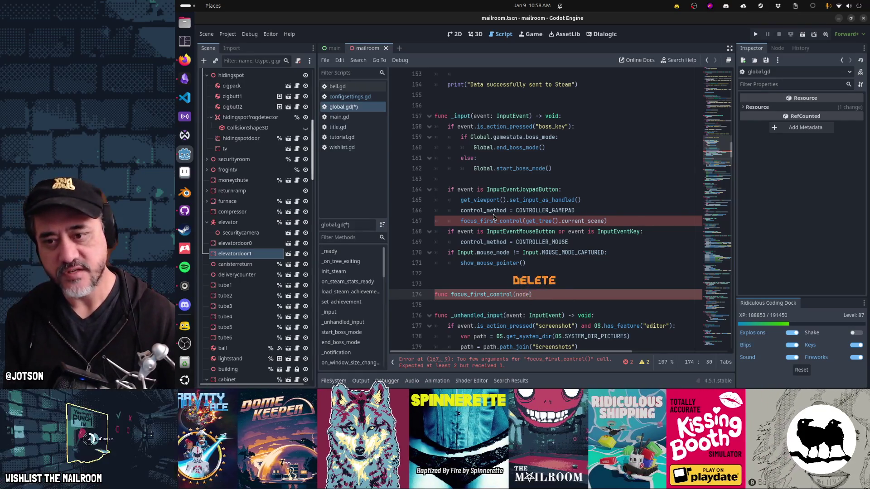
type(" -> bool")
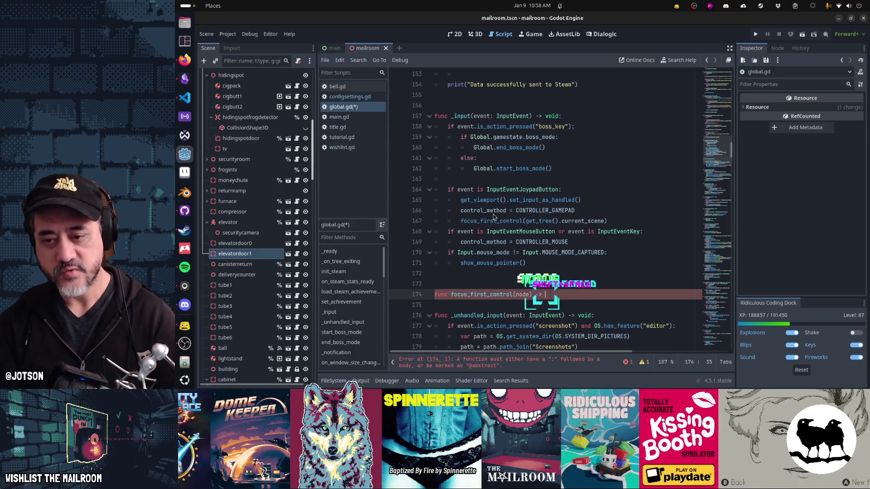
type(":")
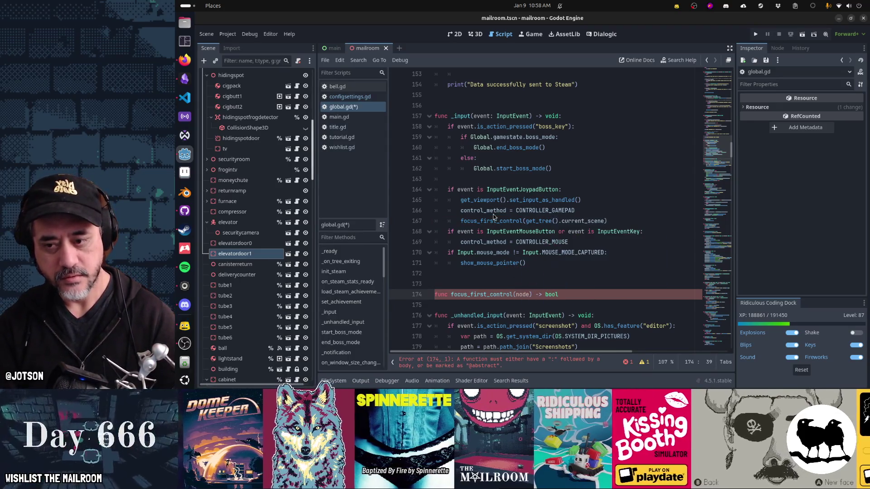
key("Return")
Write 'for child in get_children():' and an unfinished 'if child is Control and child.' line
type("for child in ")
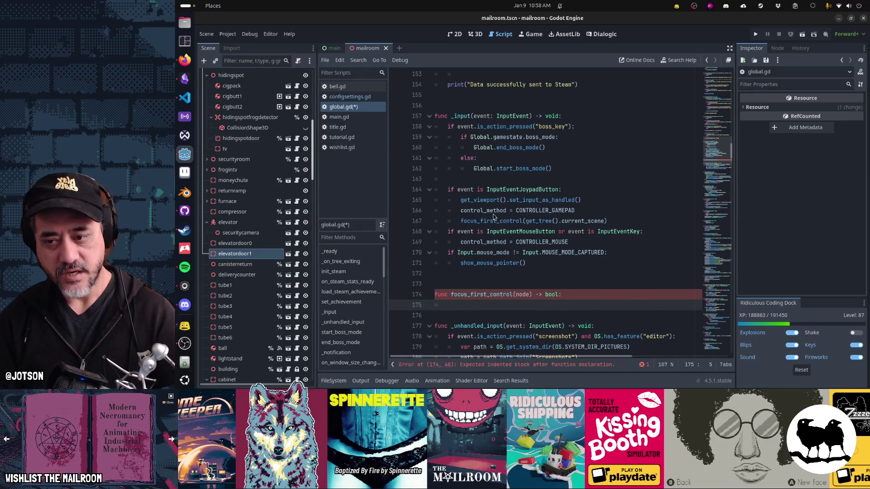
type("get_chil")
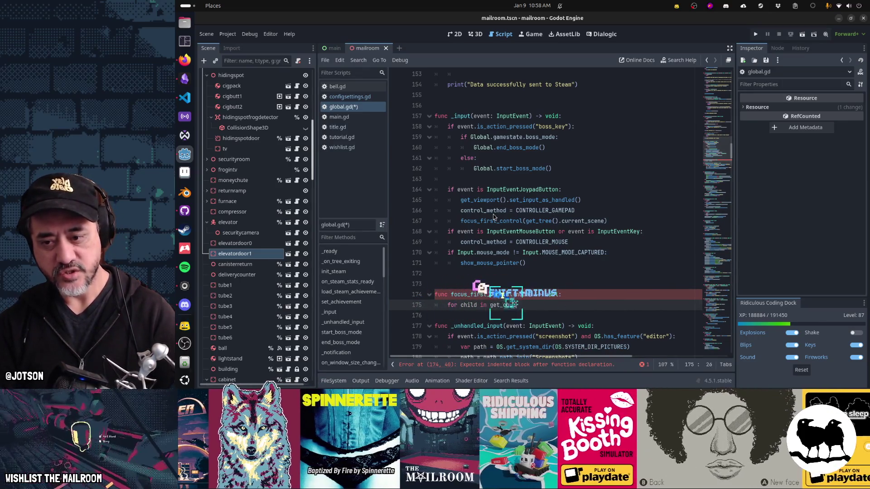
type("dren():")
key("Return")
type("if child.i")
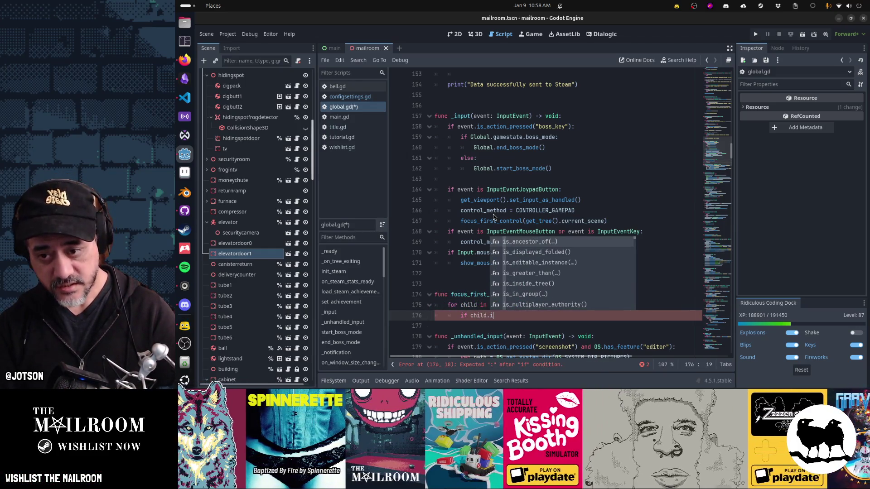
key("BackSpace")
key("BackSpace")
type("is C")
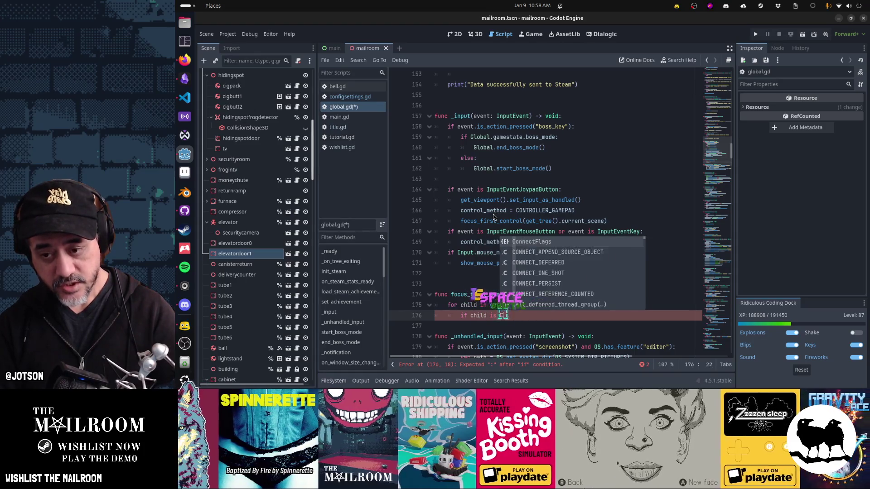
type("ontrol and child.")
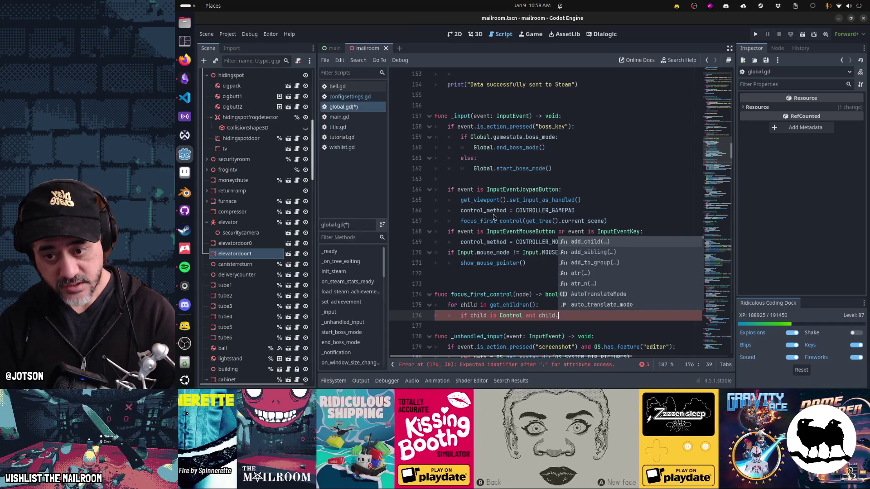
key("BackSpace")
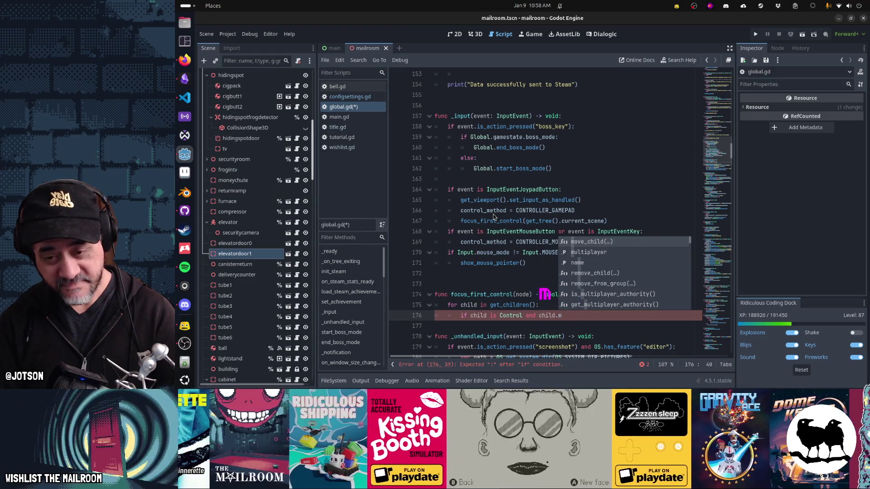
type(".focu")
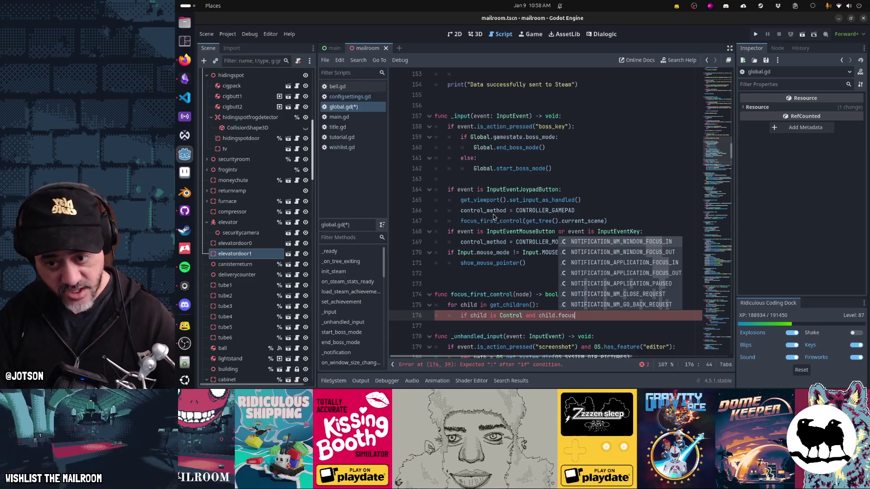
type("s")
key("ctrl+shift+Left")
key("BackSpace")
key("BackSpace")
type(".")
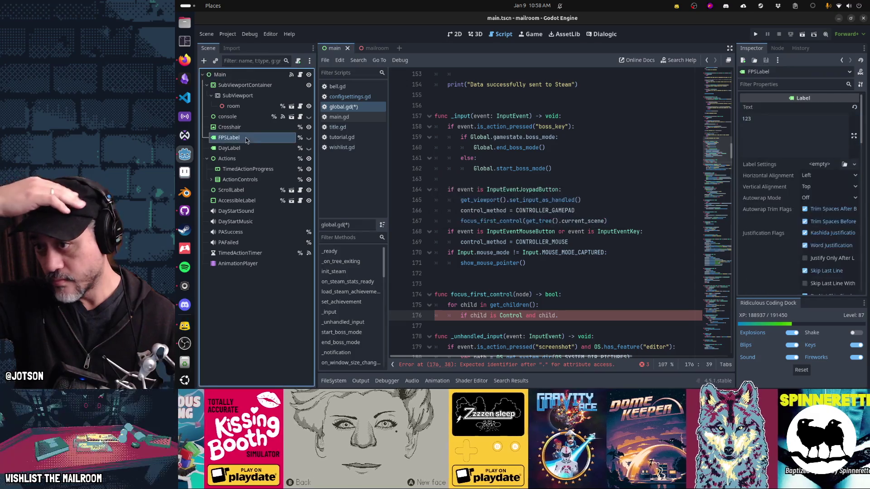
Expand FPSLabel's Focus section in the Inspector to check Mode, then return to the script
scroll(785, 221, "down", 5)
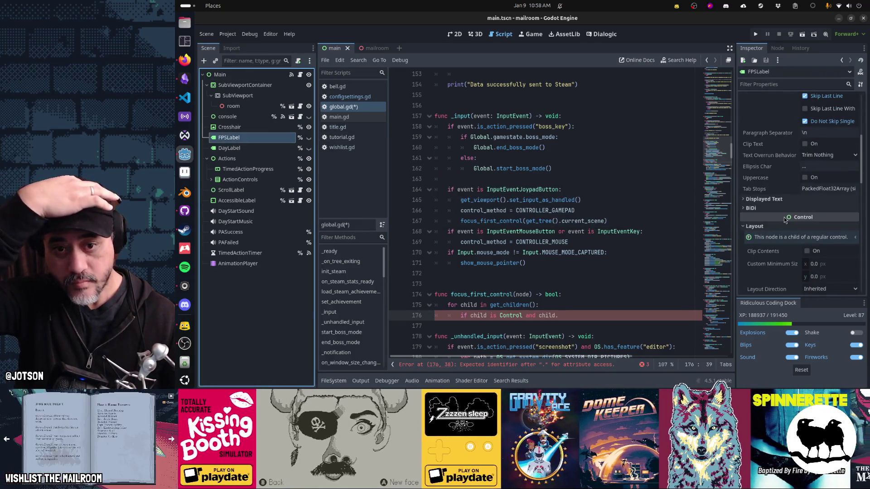
scroll(785, 221, "down", 4)
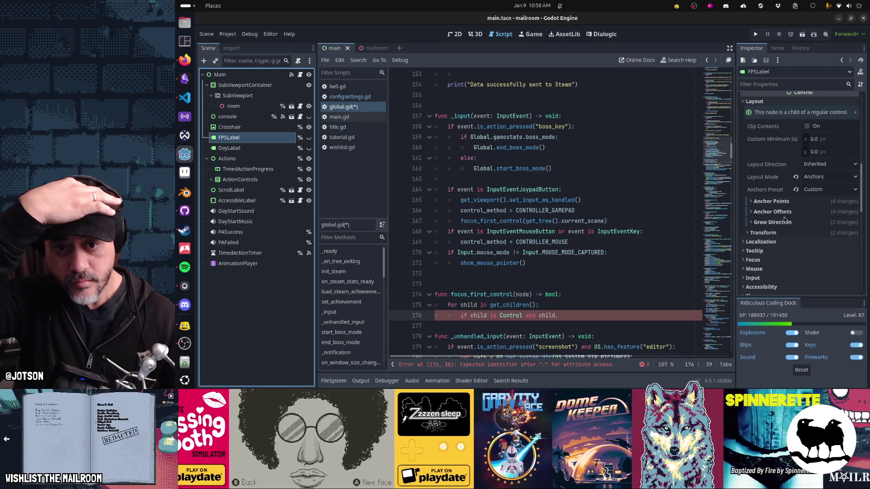
scroll(784, 217, "down", 1)
left_click(771, 233)
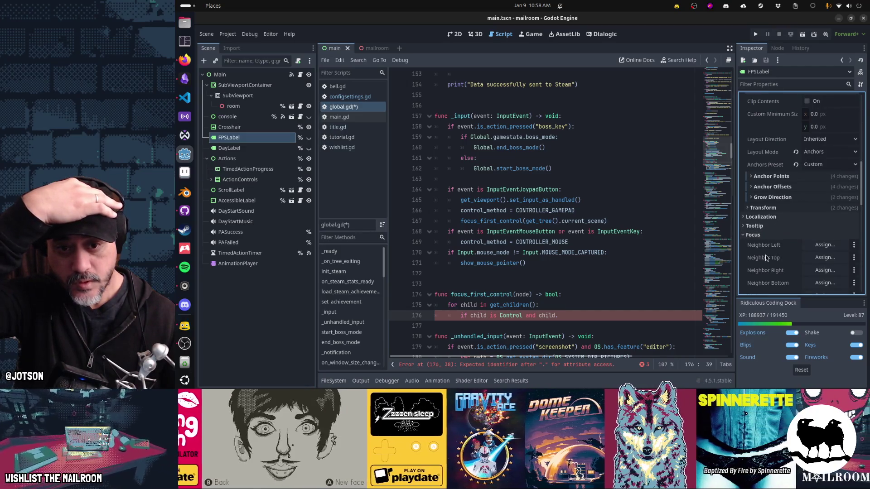
scroll(765, 257, "down", 2)
mouse_move(755, 273)
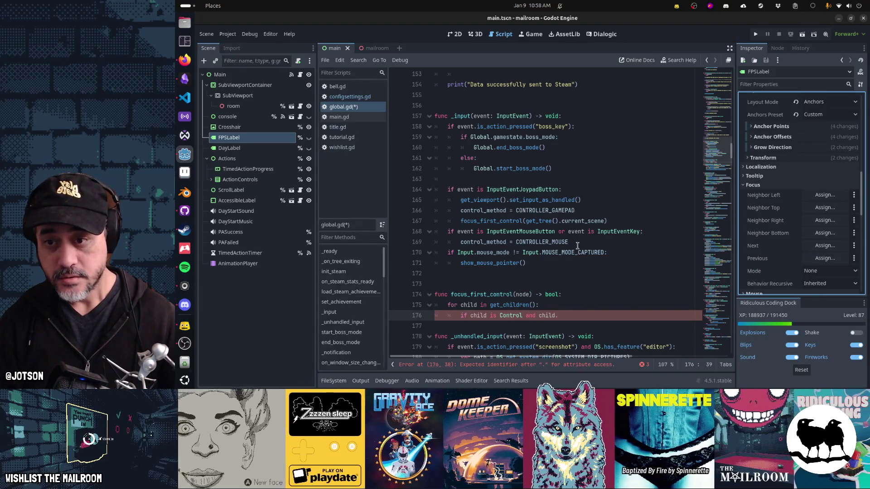
left_click(570, 317)
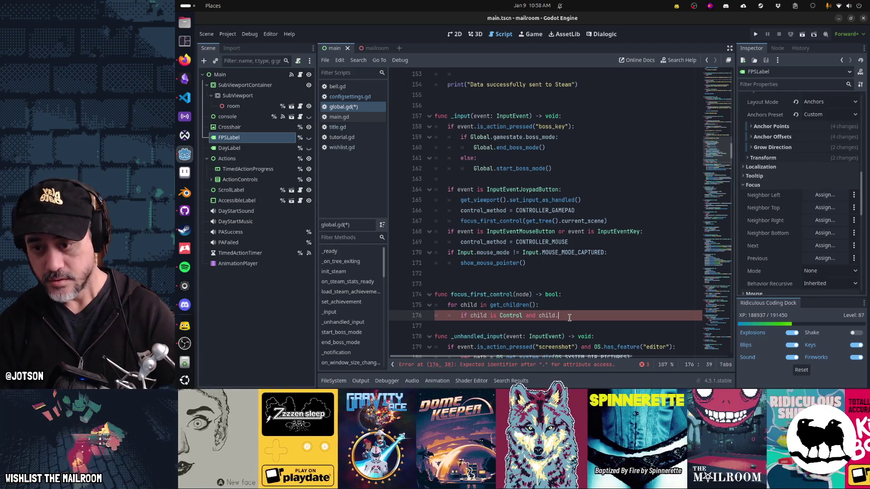
Rewrite line 176 to test (child as Control).focus_mode != Control.FOCUS_NONE
key("Up")
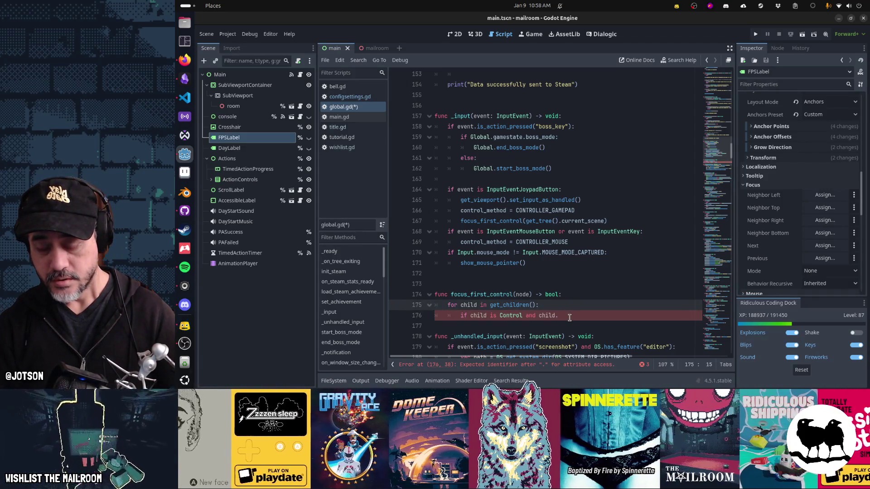
left_click(570, 317)
key("shift+ctrl+Left")
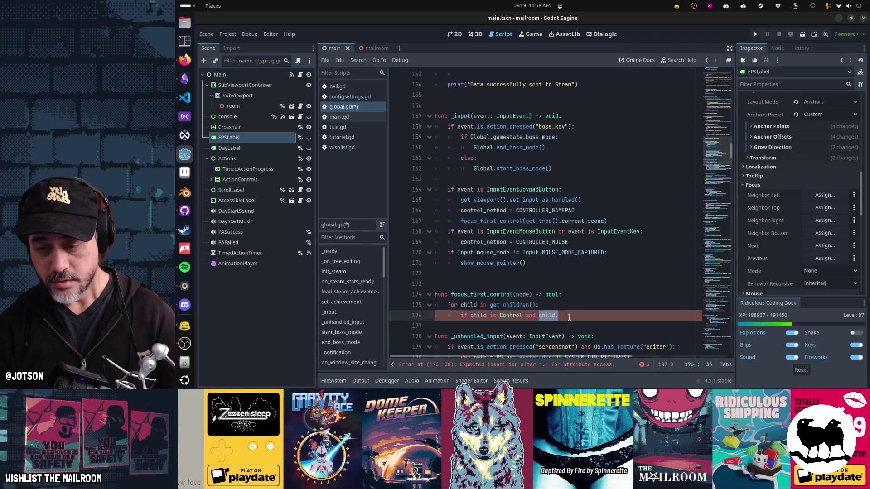
type("(child as C")
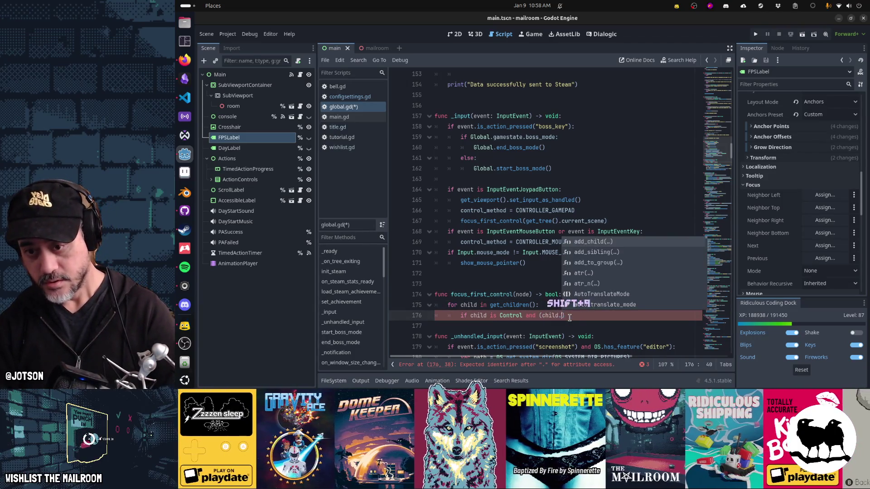
type("ontrol).")
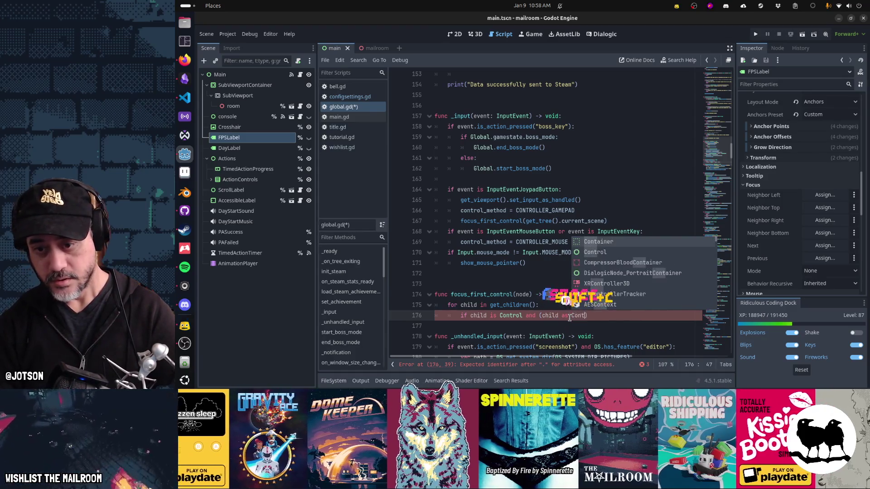
type("focu")
key("Down")
key("Return")
type("!= ")
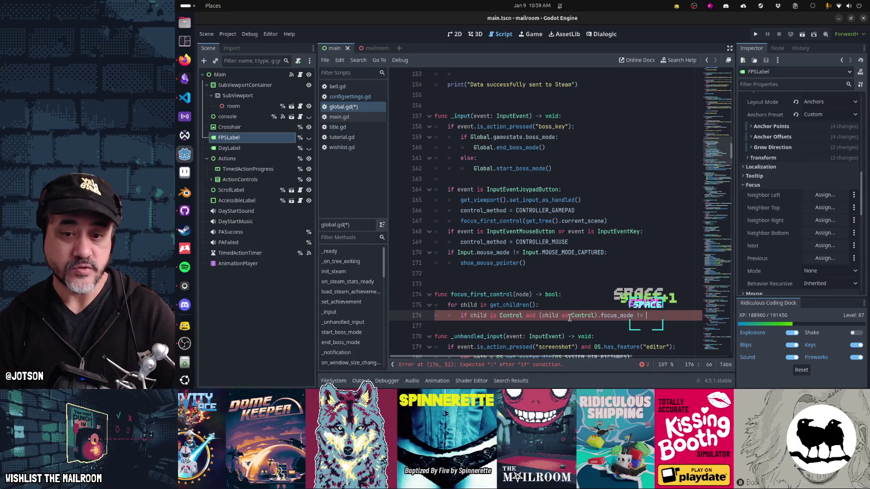
type("Control.FOCU")
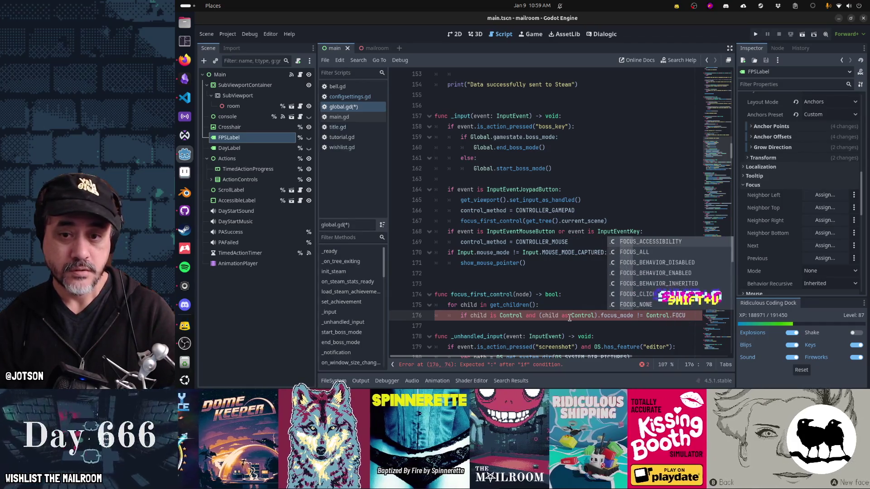
key("Down")
key("Down")
key("Down")
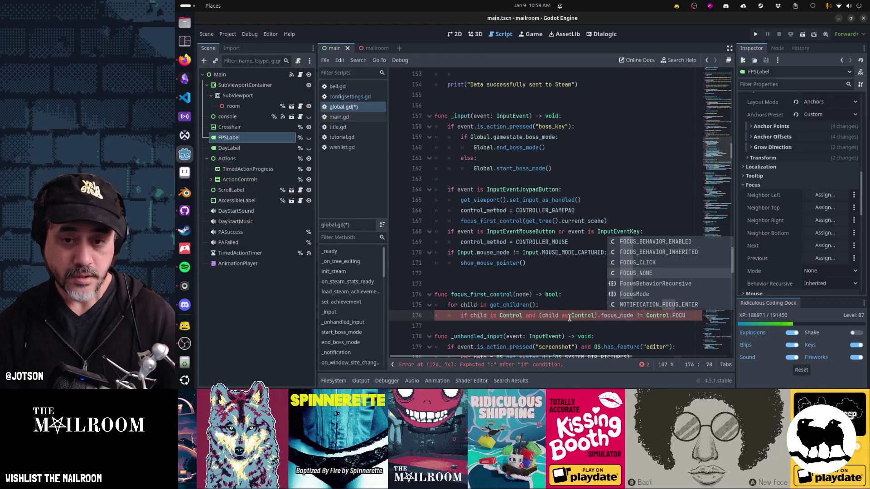
key("Return")
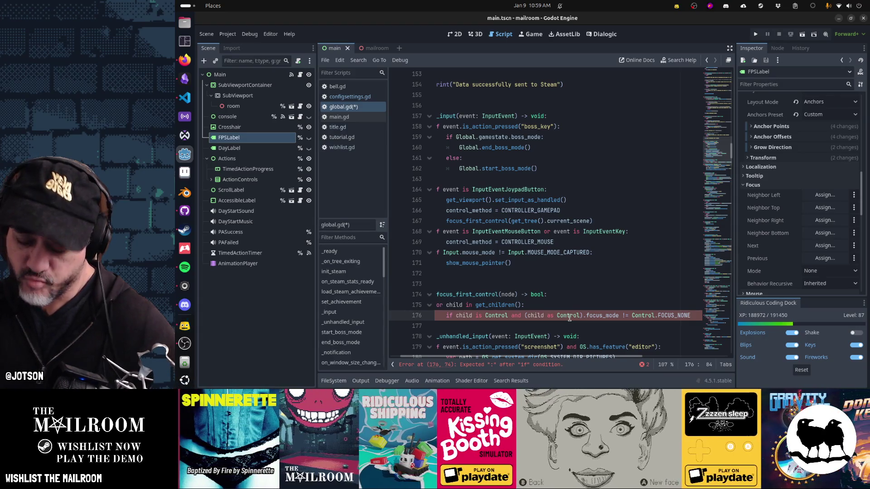
Browse the other FOCUS_ constants, settle on FOCUS_NONE again and close the condition with a colon
key("BackSpace")
key("BackSpace")
key("BackSpace")
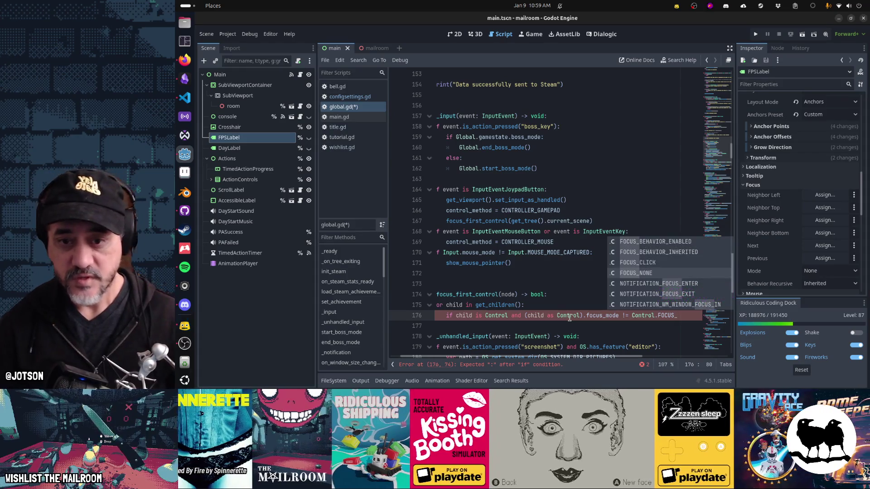
key("Up")
key("Up")
key("Up")
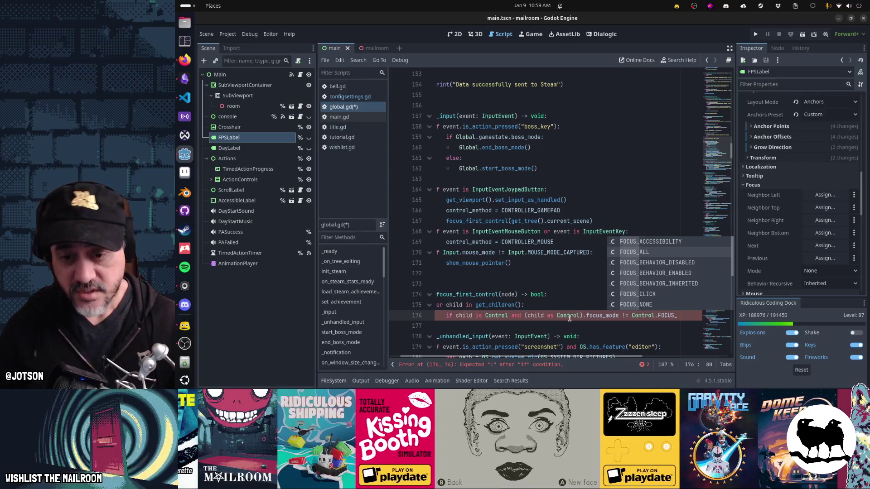
key("Escape")
key("BackSpace")
key("BackSpace")
key("BackSpace")
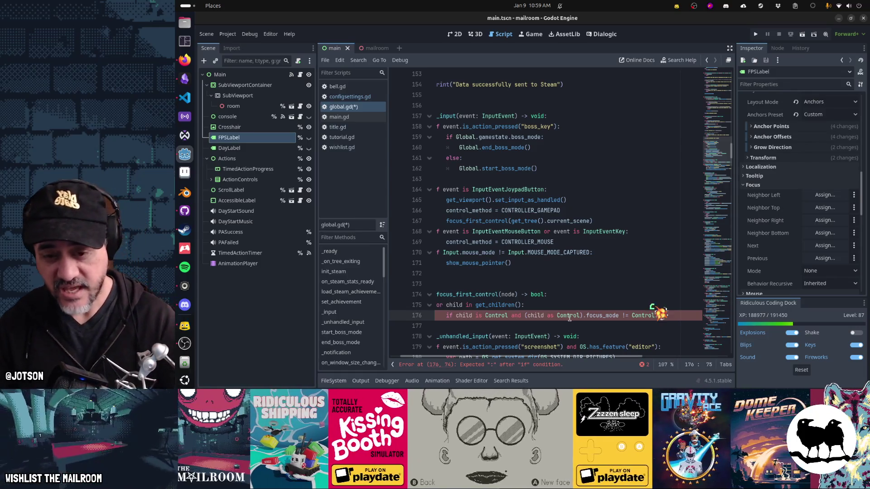
type("can_focu")
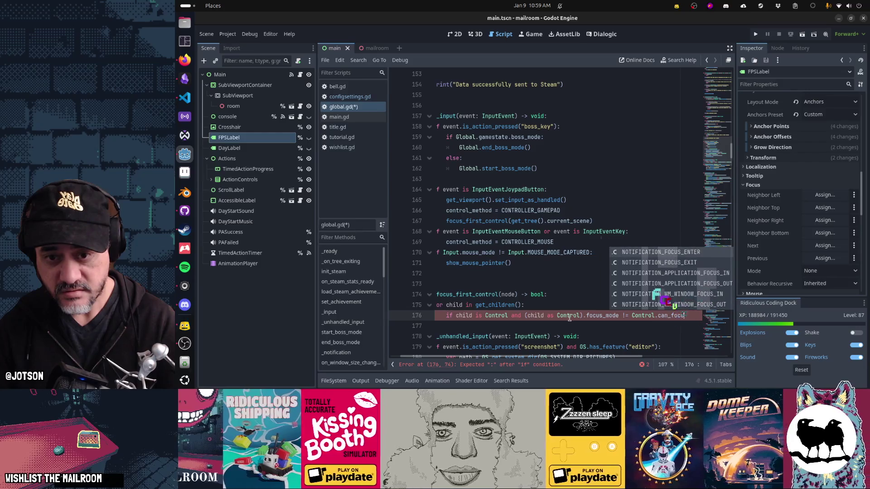
key("ctrl+BackSpace")
type("focu")
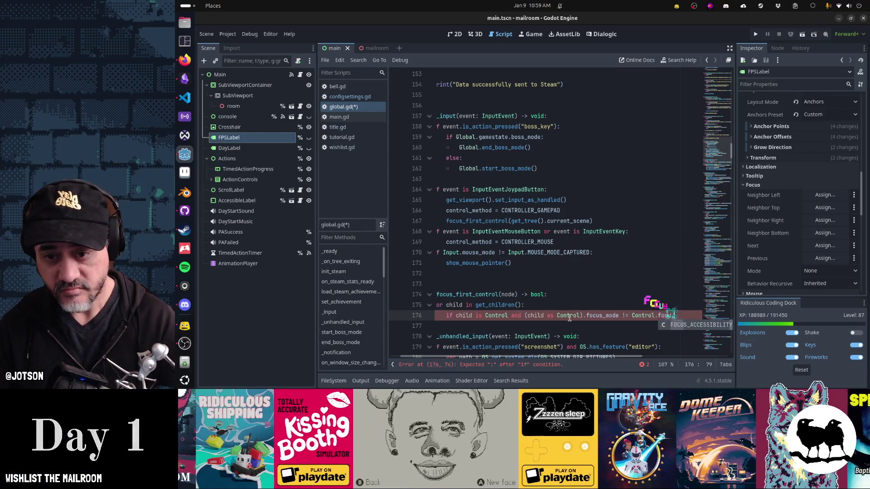
type("s")
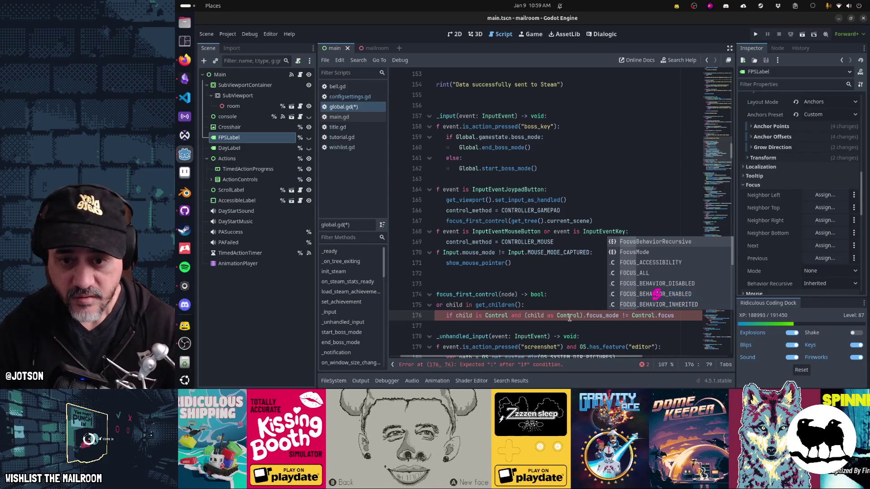
key("Down")
key("Down")
key("Down")
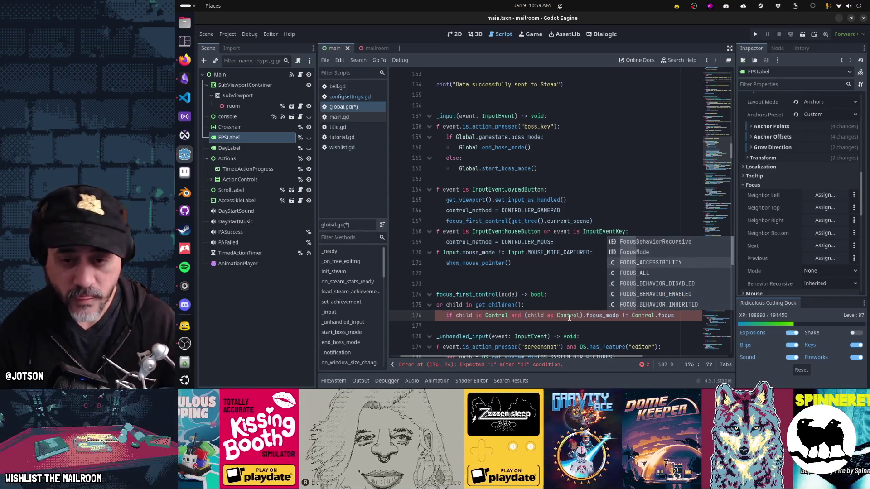
key("Down")
key("Down")
key("Down")
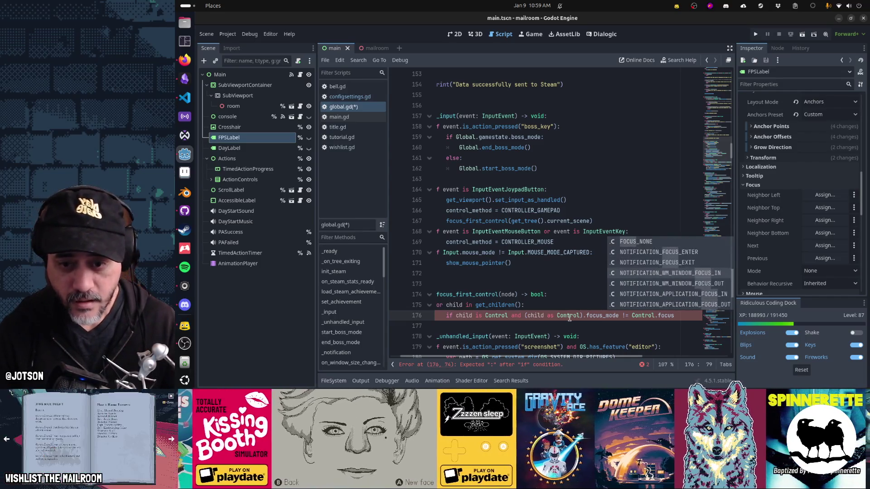
key("Down")
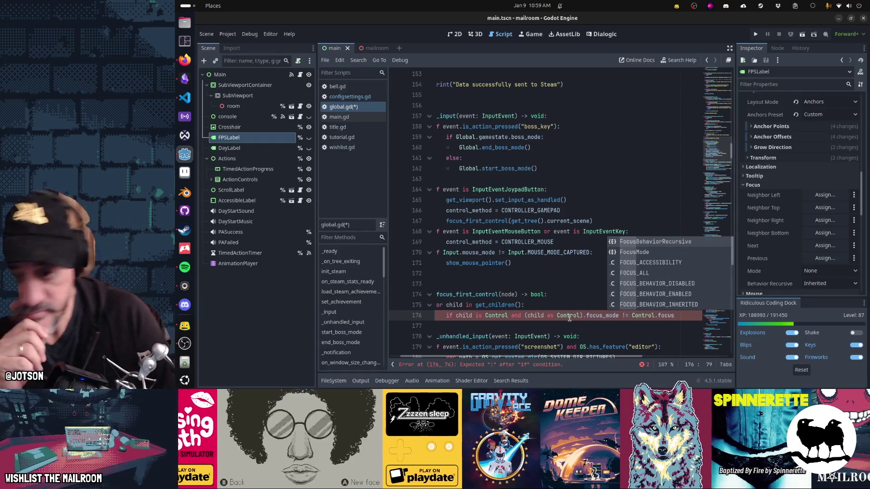
key("Up")
key("Up")
key("Up")
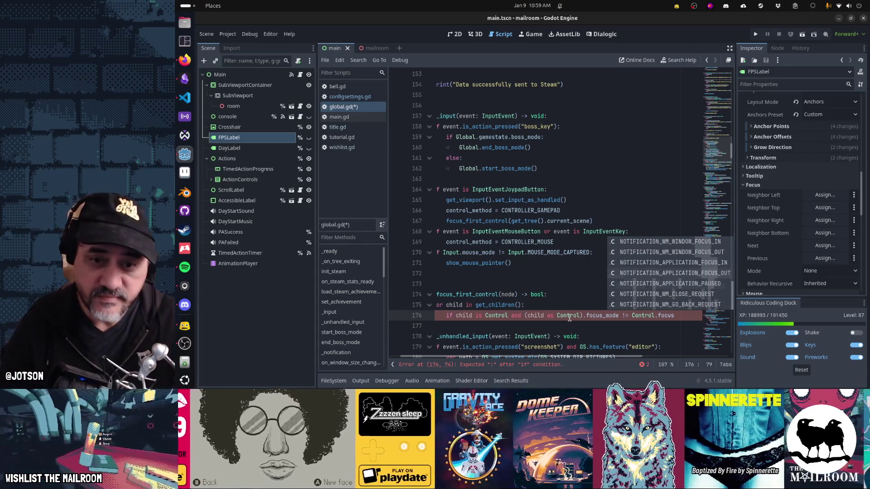
key("Up")
key("Up")
key("Up")
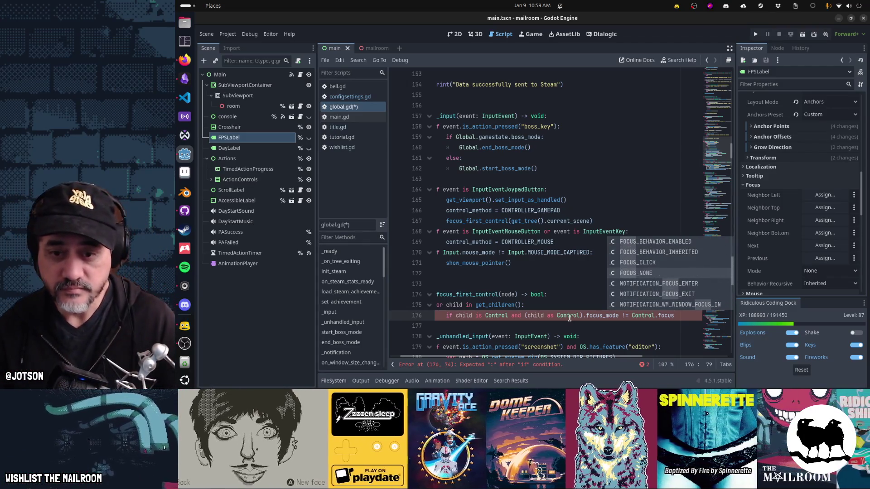
key("Return")
type(":")
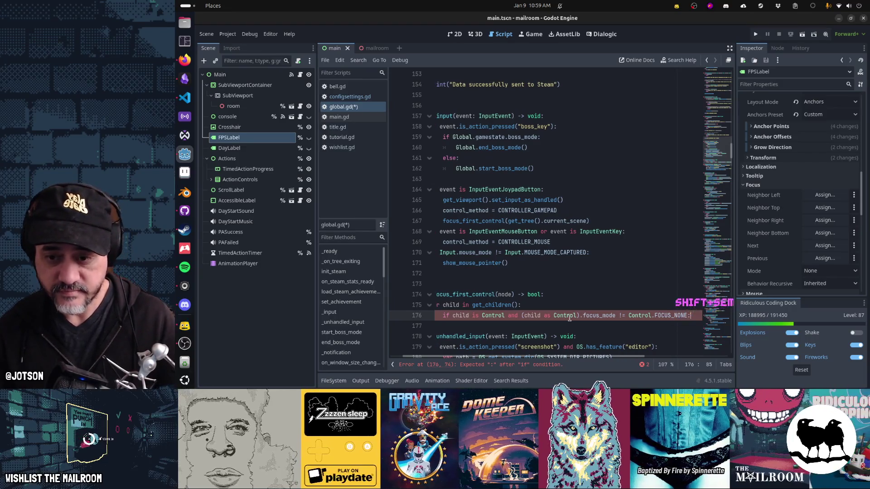
Add child.grab_focus() and return true inside the focus_mode condition
key("Home")
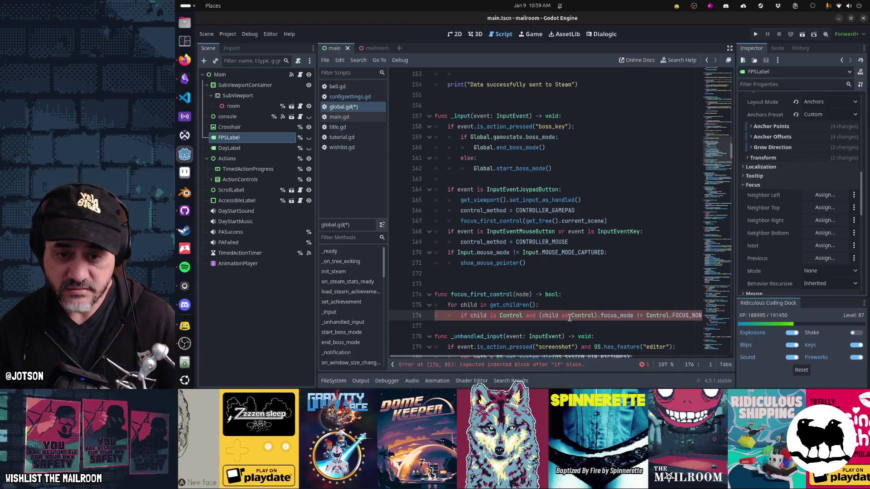
key("End")
key("Return")
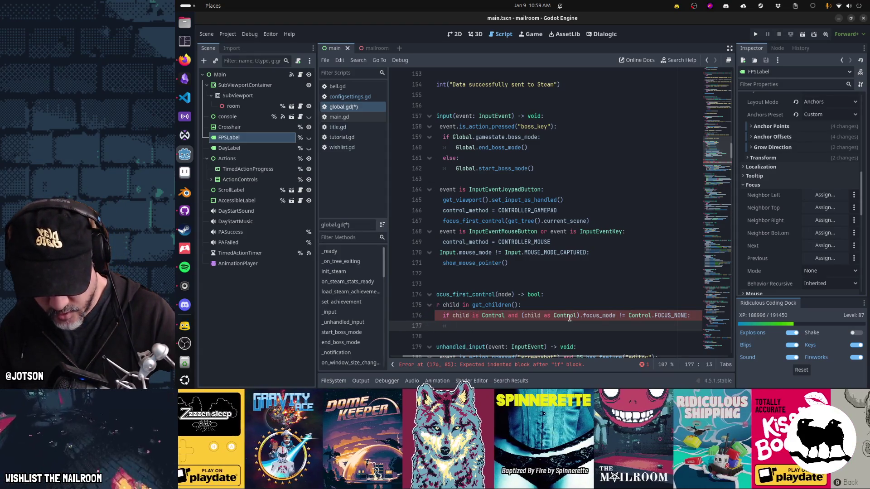
type("child.grab_fo")
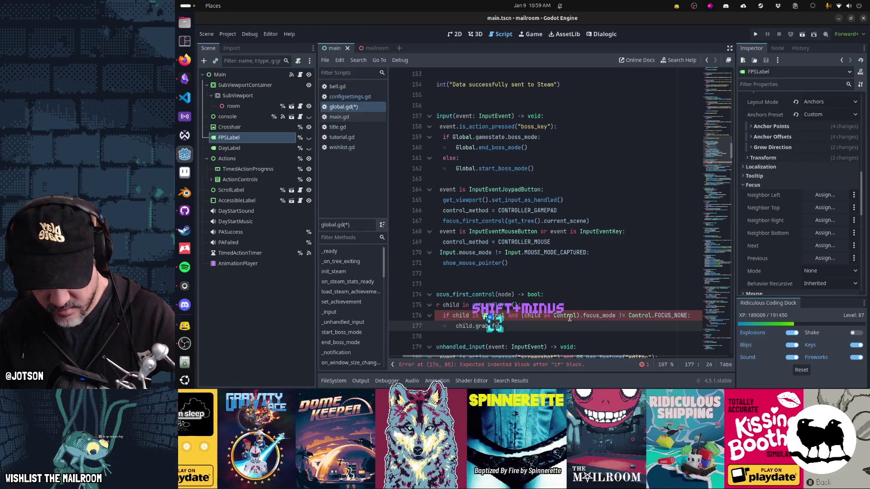
type("cus():")
key("BackSpace")
key("Return")
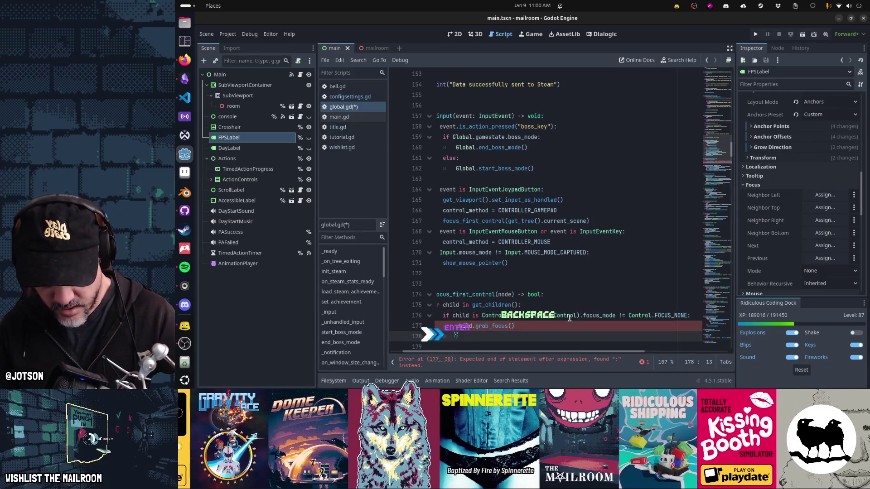
type("return true")
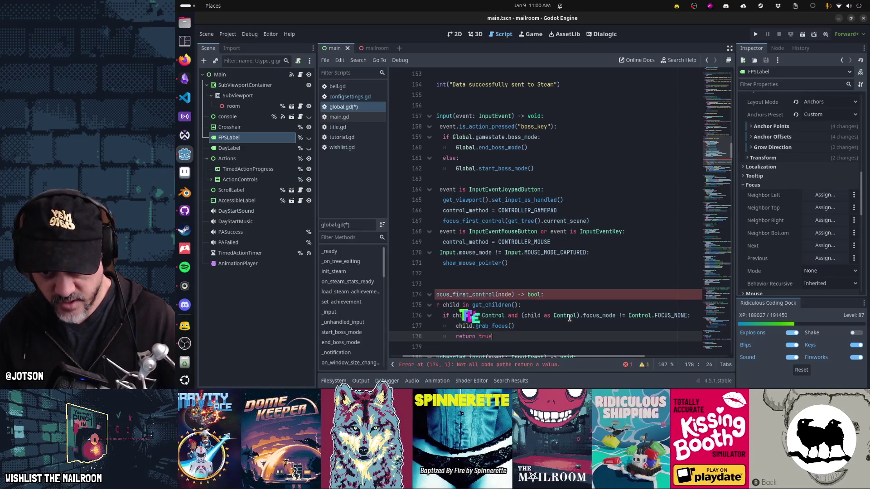
key("Home")
key("Home")
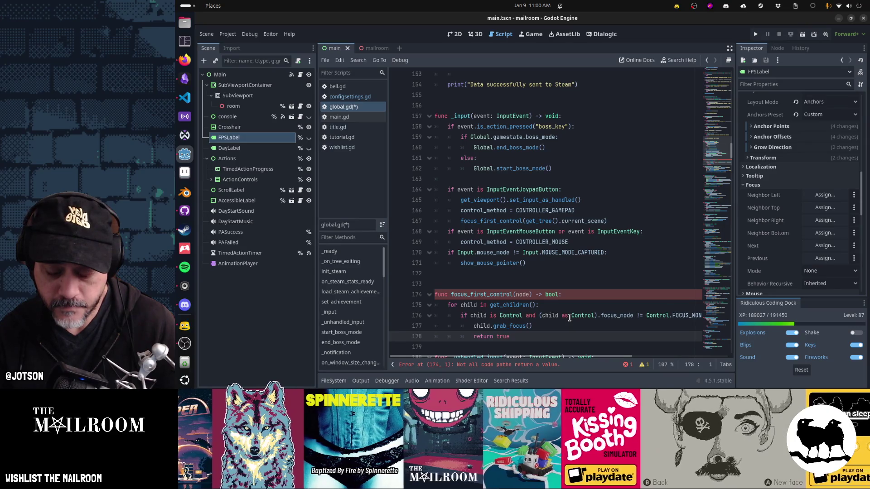
scroll(570, 317, "down", 1)
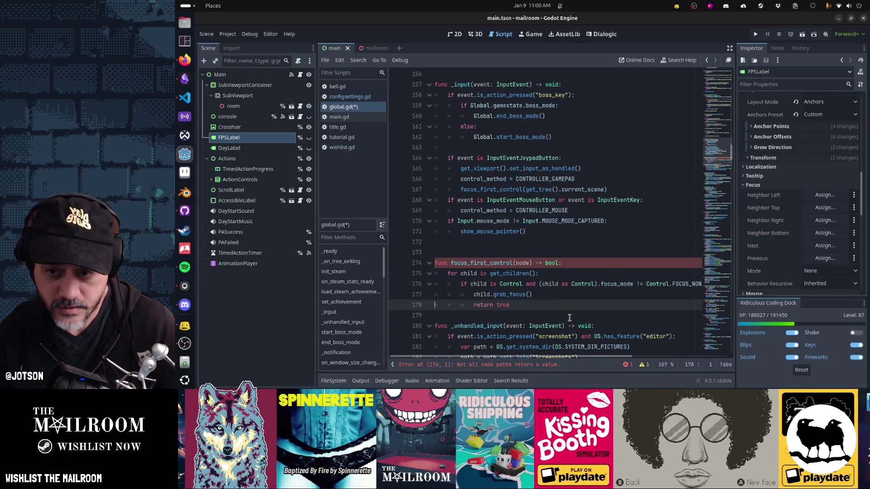
Add a loop-level line 'if child.get_child_count() > 0:' after return true
key("End")
key("Return")
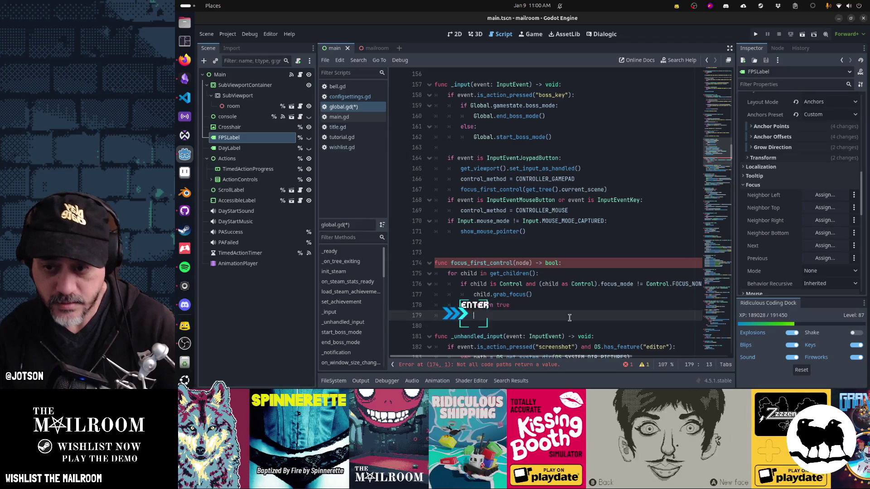
key("BackSpace")
type("if child.has_chil")
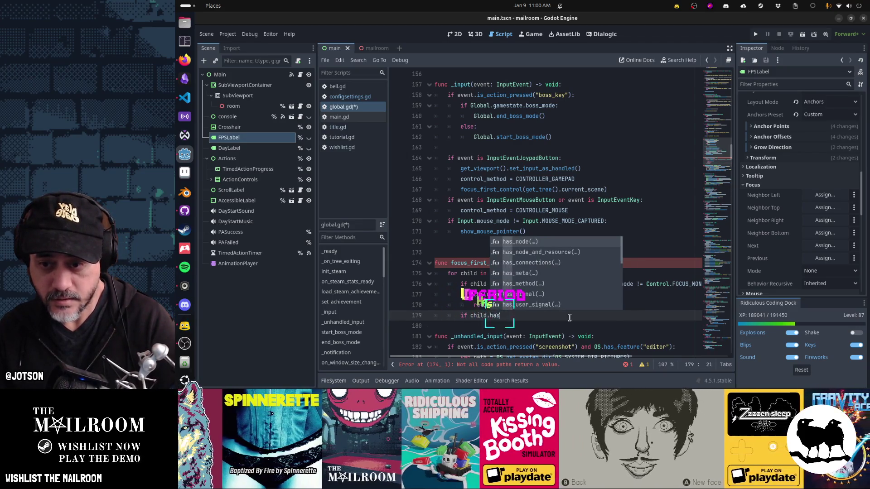
key("ctrl+shift+Left")
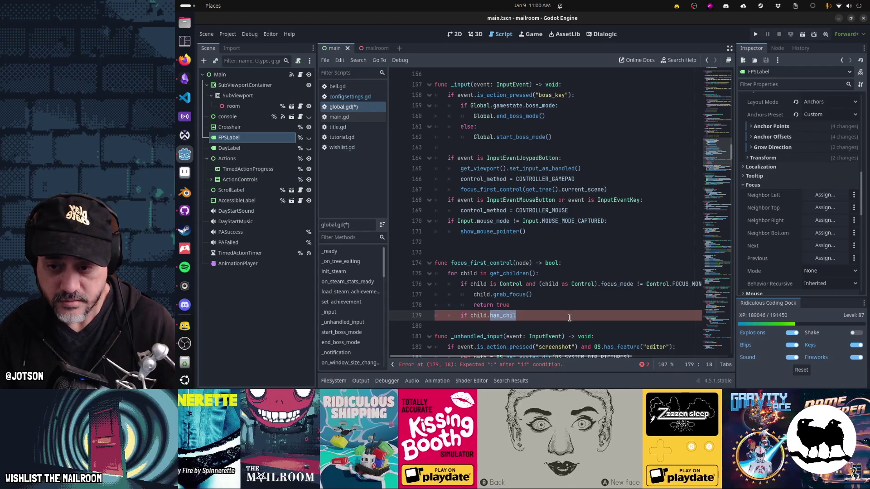
type("get_chil")
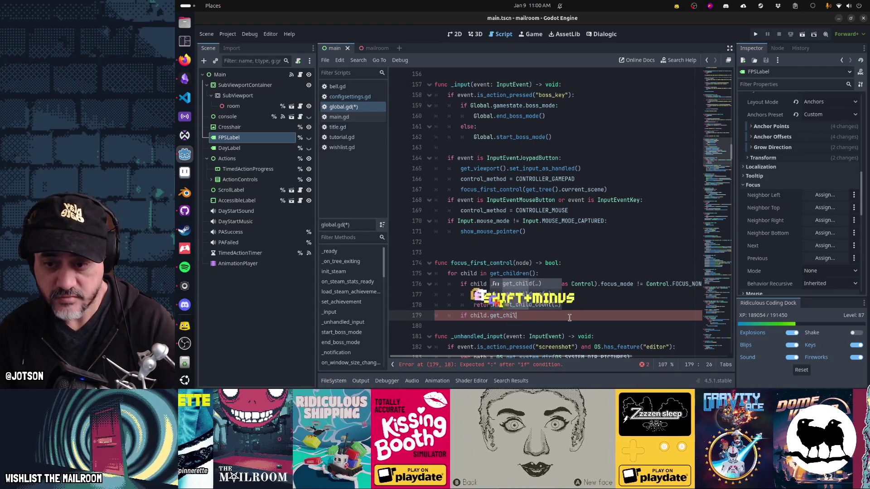
key("Down")
key("Down")
key("Return")
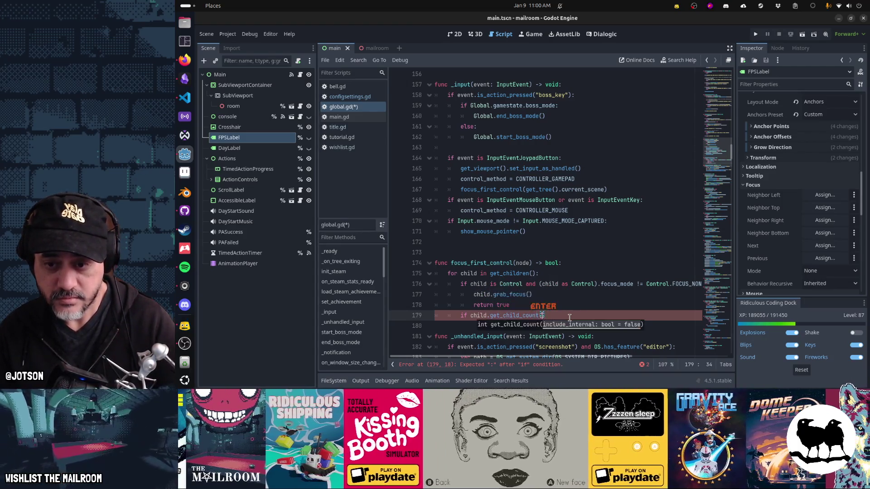
key("End")
type("> 0")
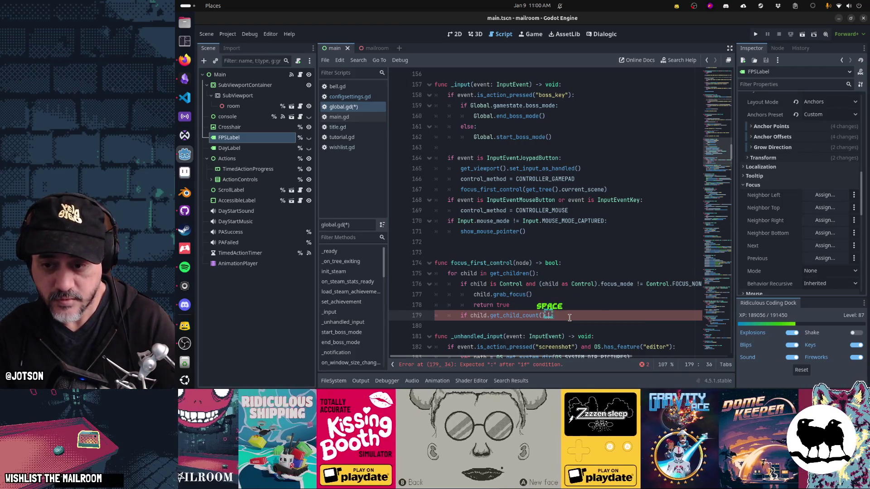
type(":")
key("Return")
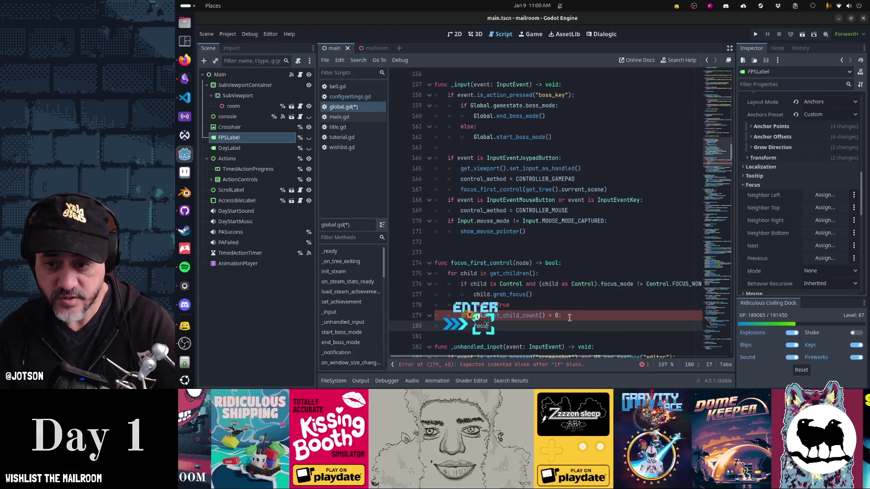
Call focus_first_control(child) inside the new child-count branch
type("focus_first_contrl")
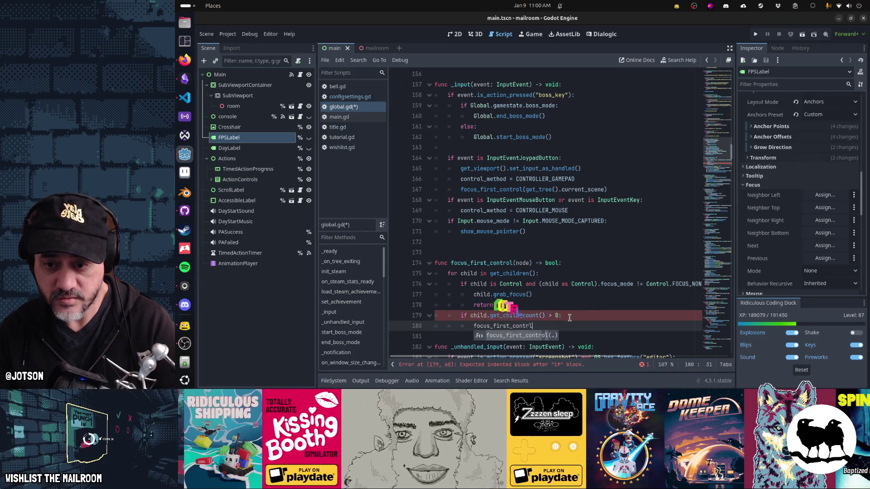
key("BackSpace")
type("ol(child")
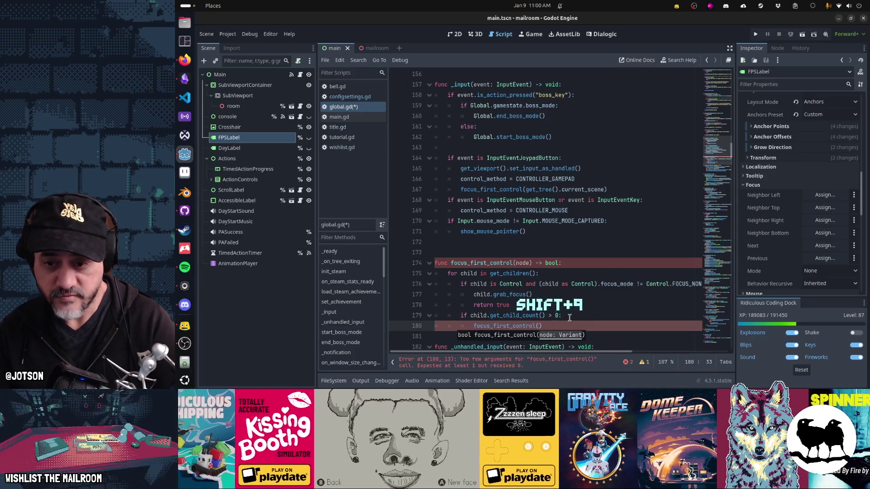
type(")")
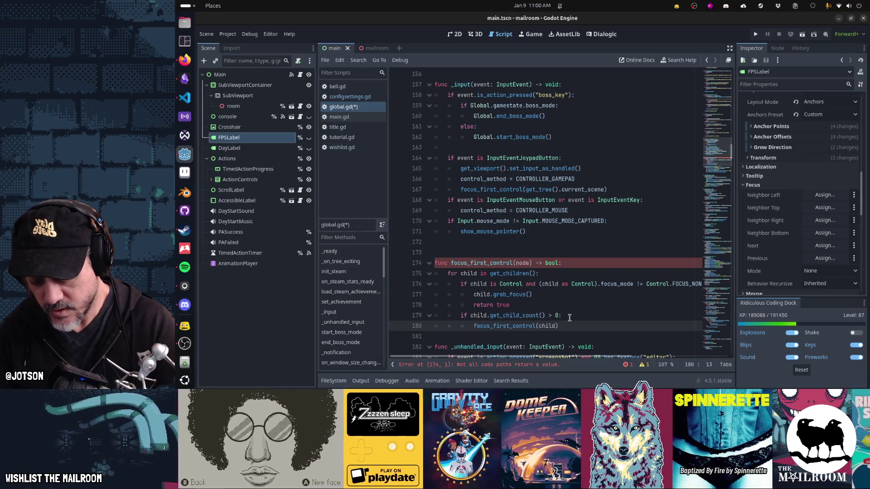
Store the recursive call's result in a bool variable retval on line 180
type("va")
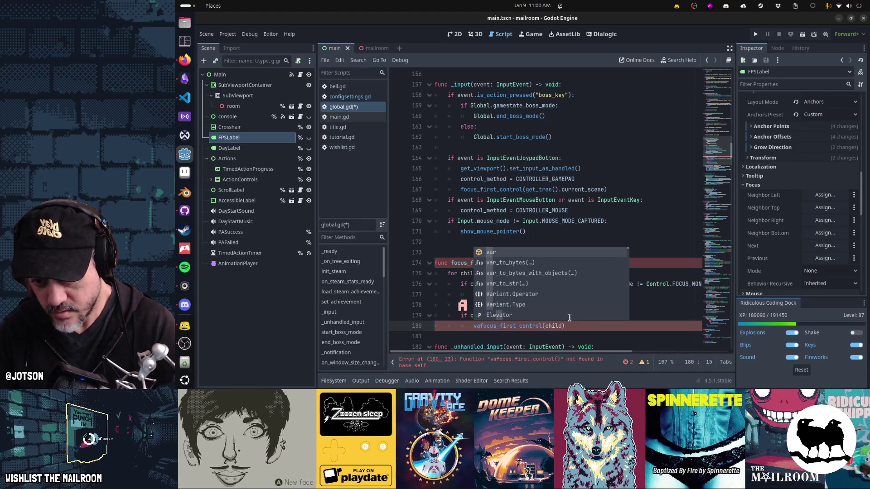
type("r retval =")
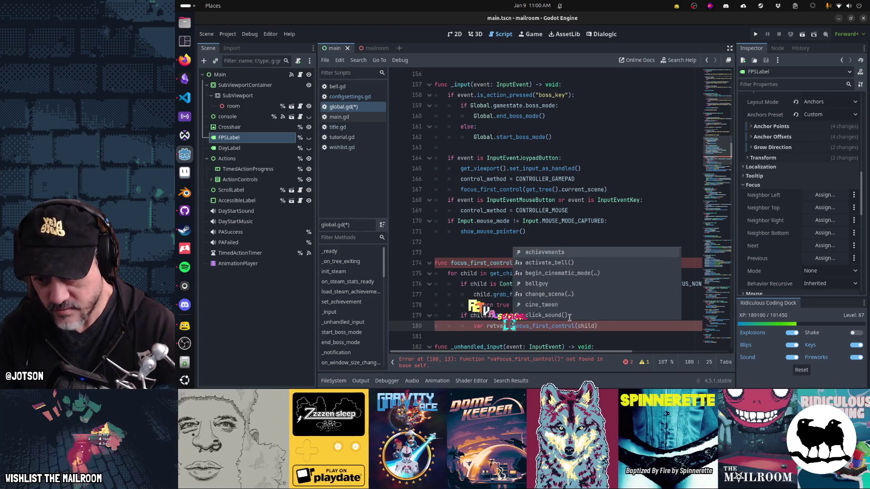
key("Left")
key("Left")
type(": boo")
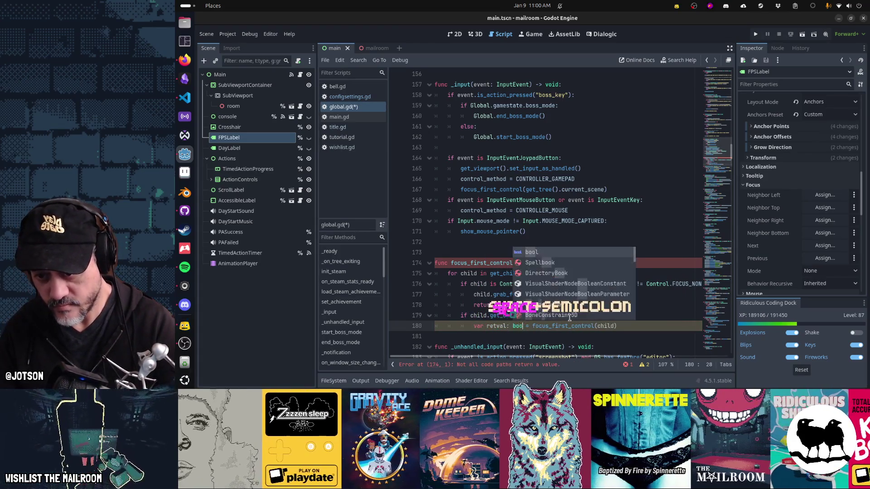
key("Return")
key("End")
key("Return")
type("if retvtval")
Rename retval to found and return found when it is true
key("Up")
key("ctrl+d")
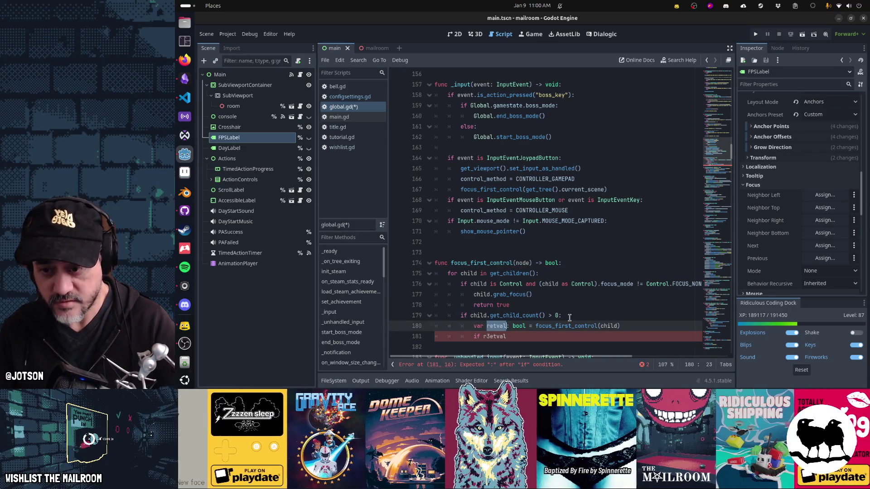
type("found")
key("Down")
key("End")
key("ctrl+BackSpace")
type("f")
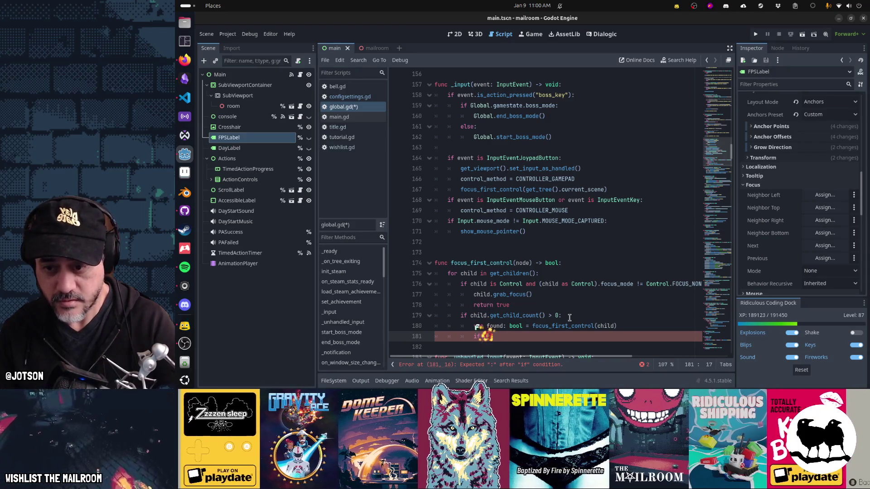
type("ound")
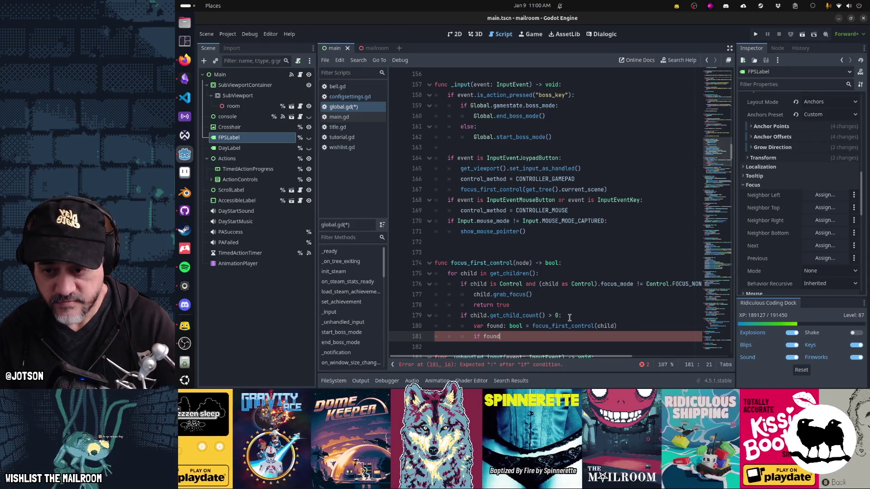
type(":")
key("Return")
type("return found")
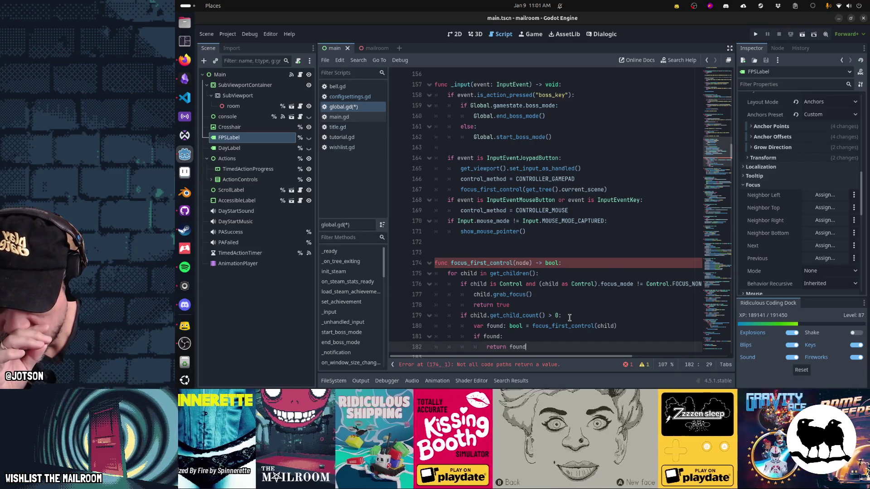
Add 'return false' at the end of the function body
scroll(569, 318, "down", 1)
key("Down")
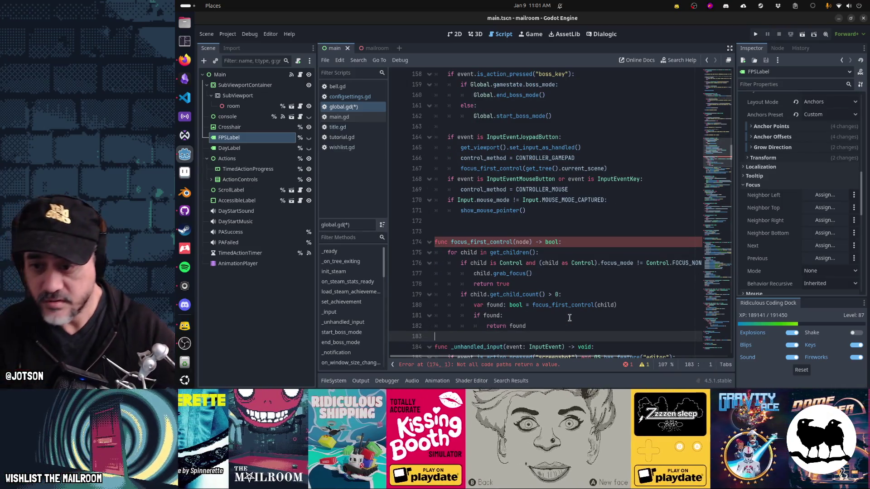
type("`")
key("BackSpace")
key("Tab")
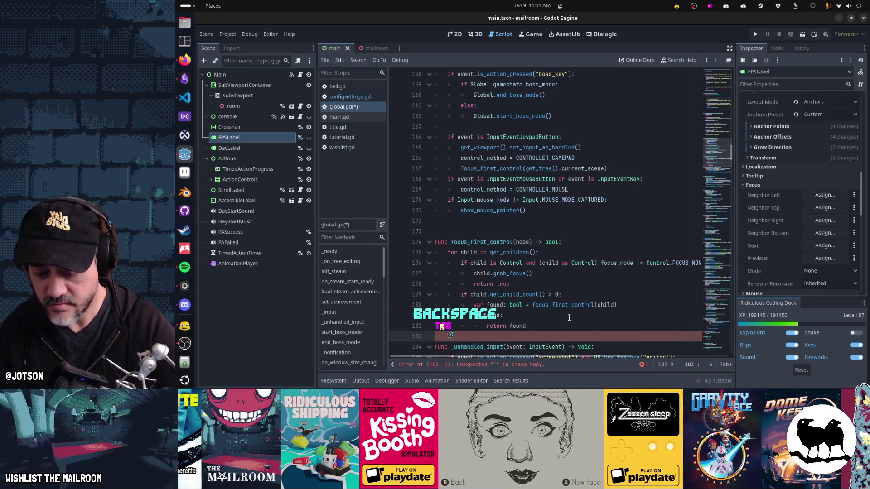
type("rer")
key("BackSpace")
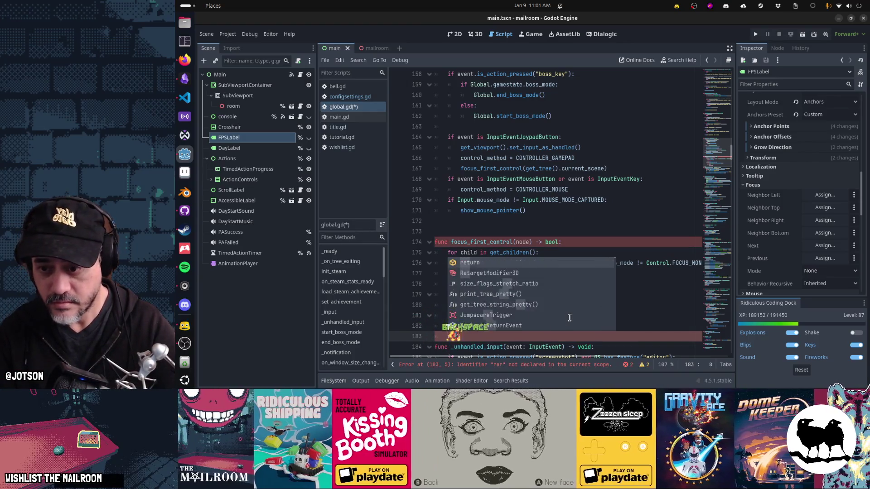
type("turn false")
key("Return")
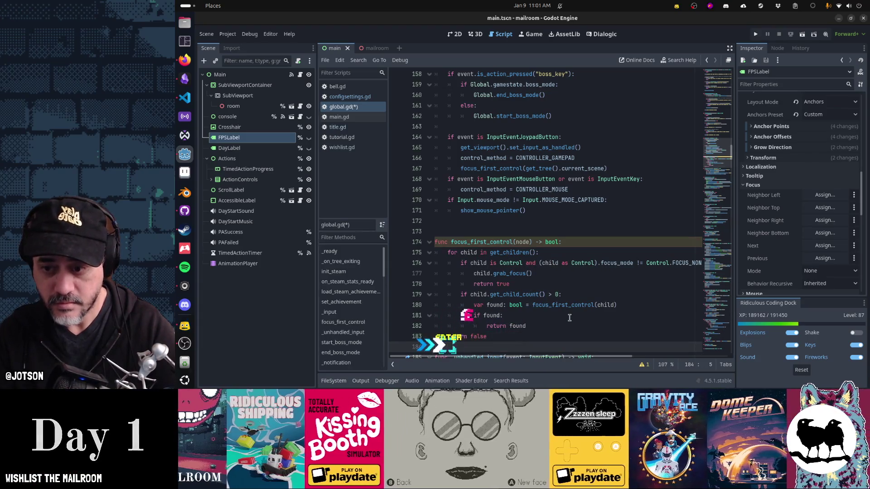
scroll(569, 318, "down", 1)
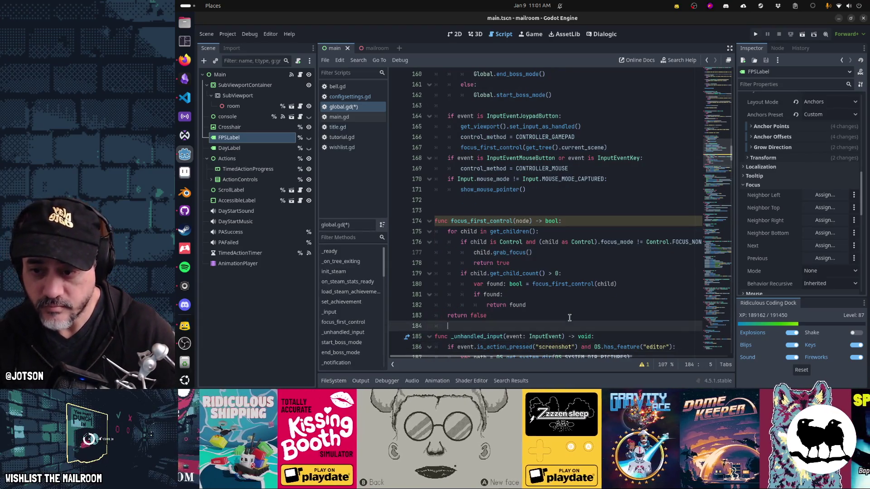
Make the loop iterate node.get_children() and leave a blank line after the function
key("Up")
key("Up")
key("Up")
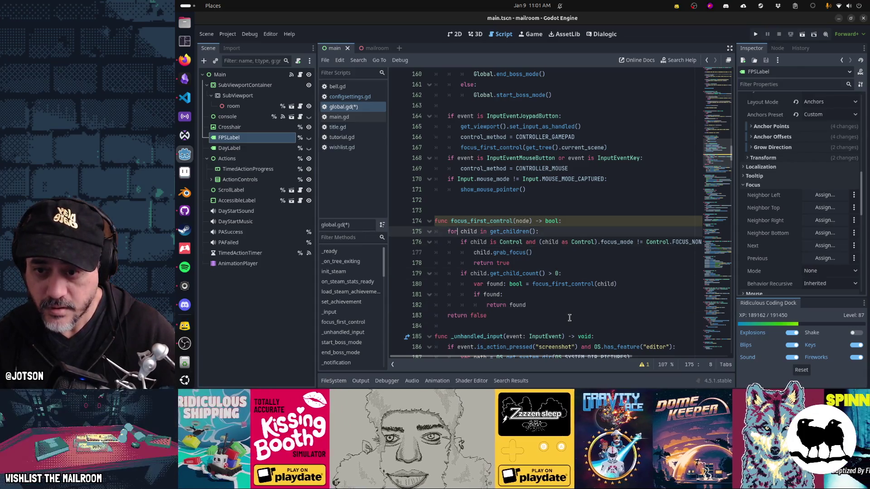
type("node.")
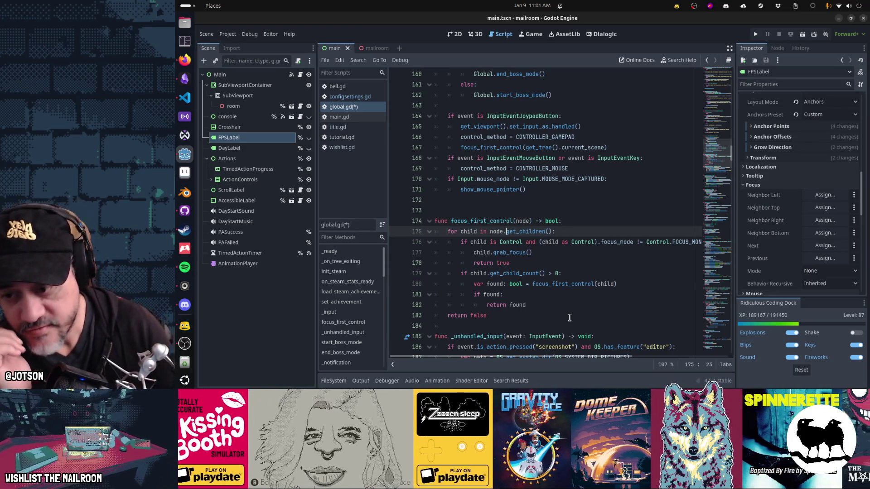
key("Down")
key("Down")
key("Down")
key("Up")
key("BackSpace")
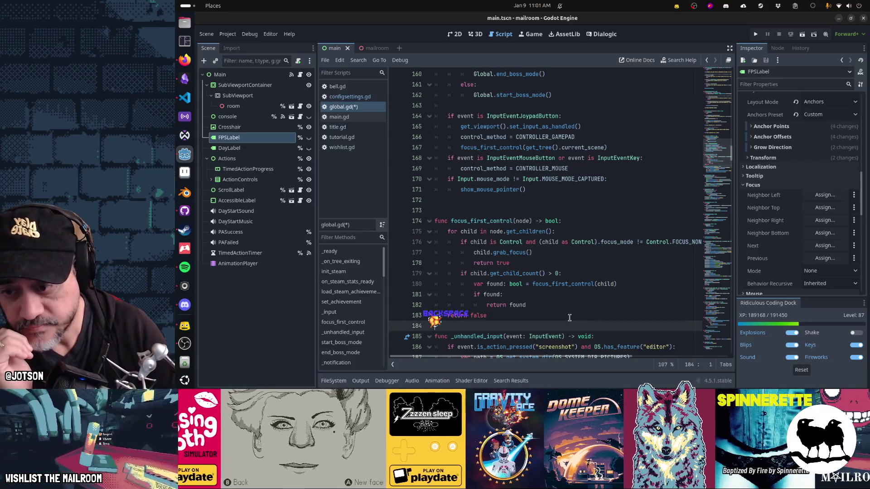
key("Return")
Review the finished focus_first_control code, then bring the Spotify player to the front
key("Up")
key("Up")
key("Up")
key("Down")
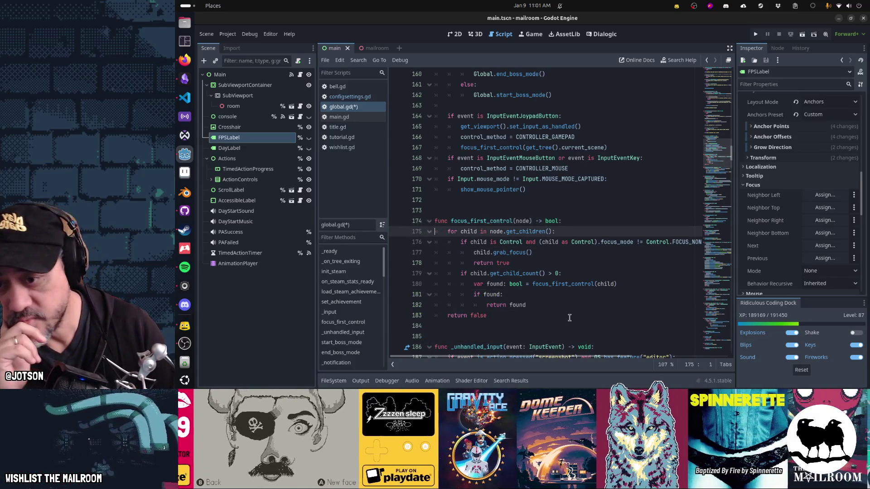
key("shift+Home")
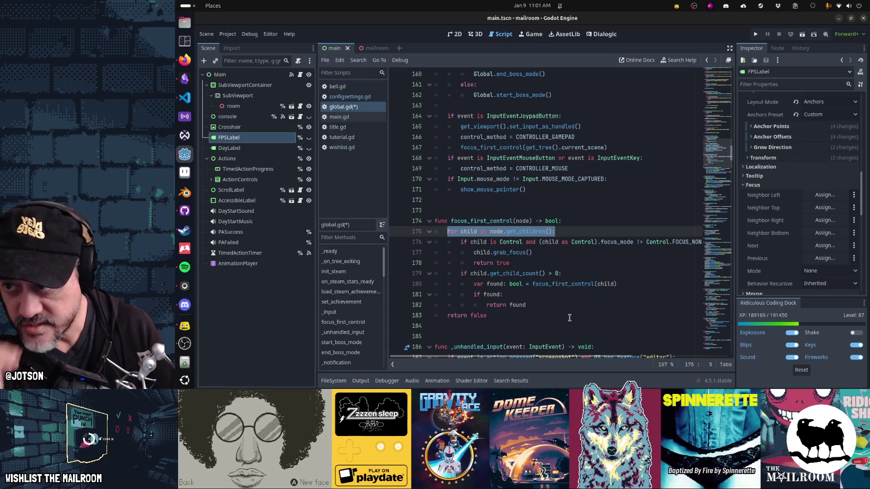
key("Down")
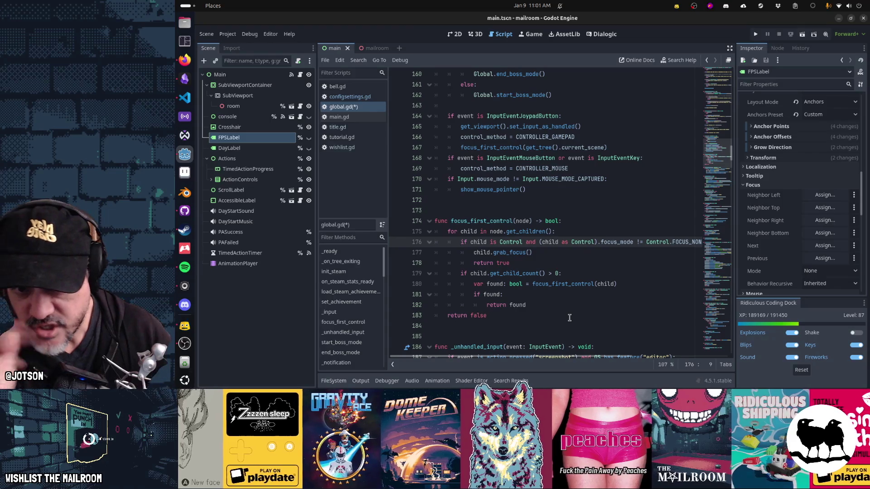
key("End")
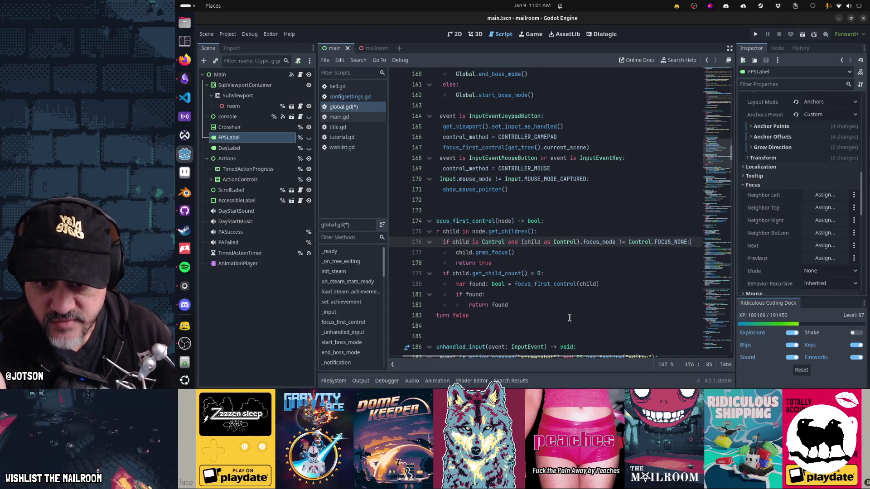
key("Down")
key("Home")
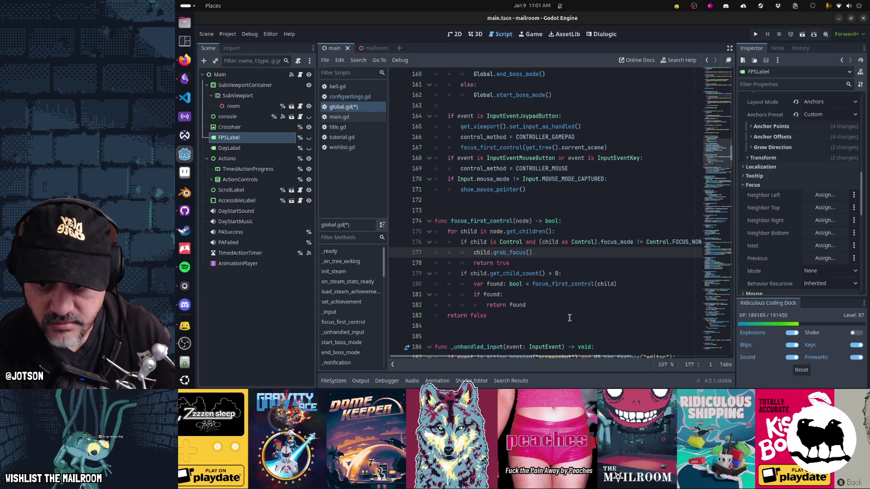
key("Down")
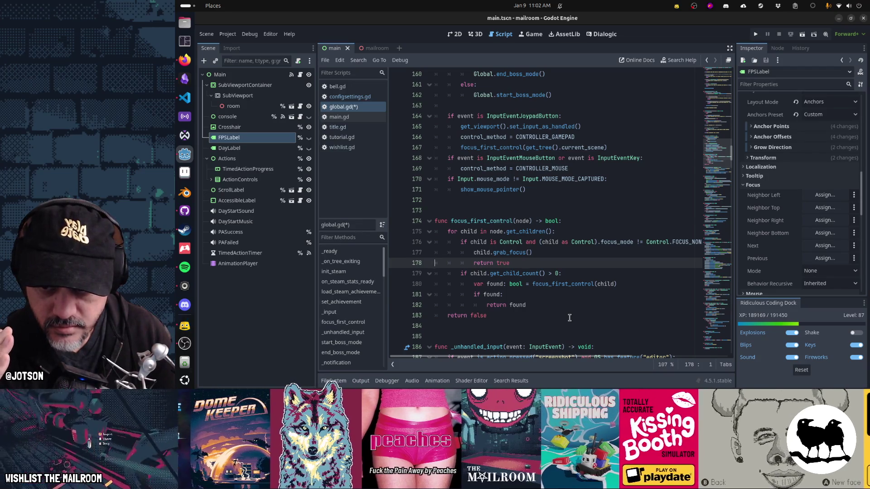
key("Up")
key("Up")
key("Up")
key("Down")
key("Down")
key("Down")
key("Down")
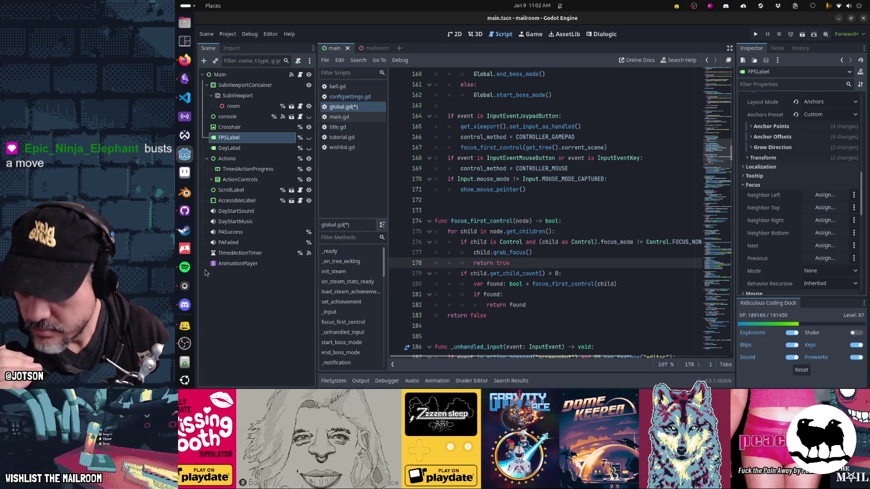
left_click(185, 267)
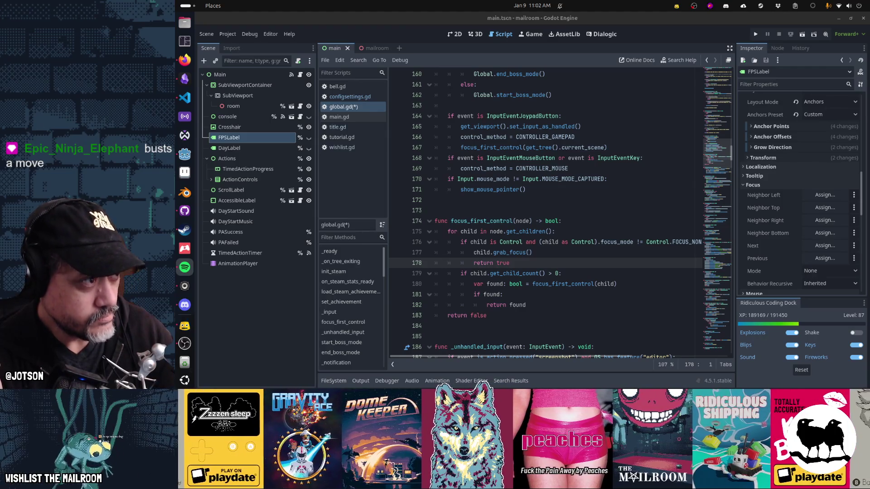
key("alt+Tab")
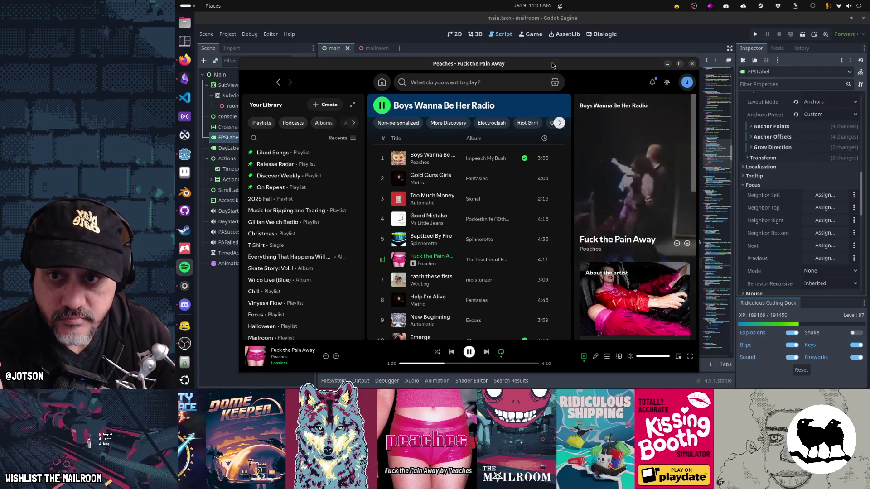
Switch away from the Spotify player with Alt+Tab to get back to global.gd
key("alt+Tab")
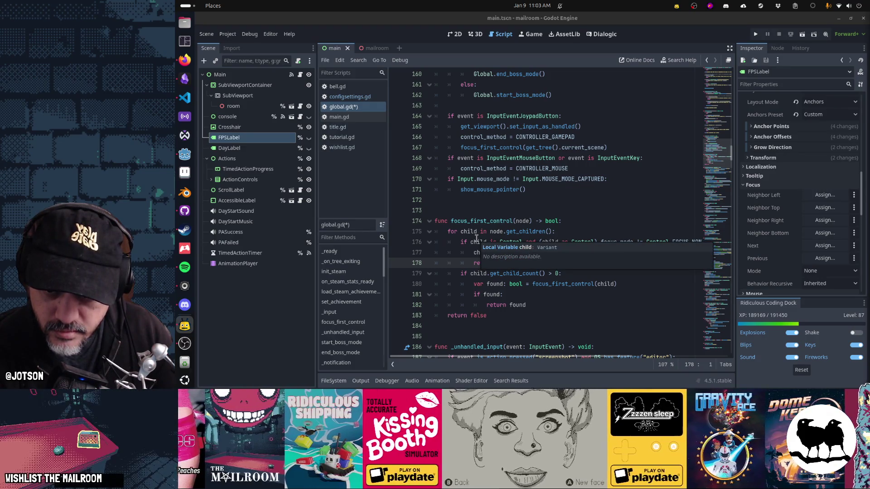
left_click(472, 274)
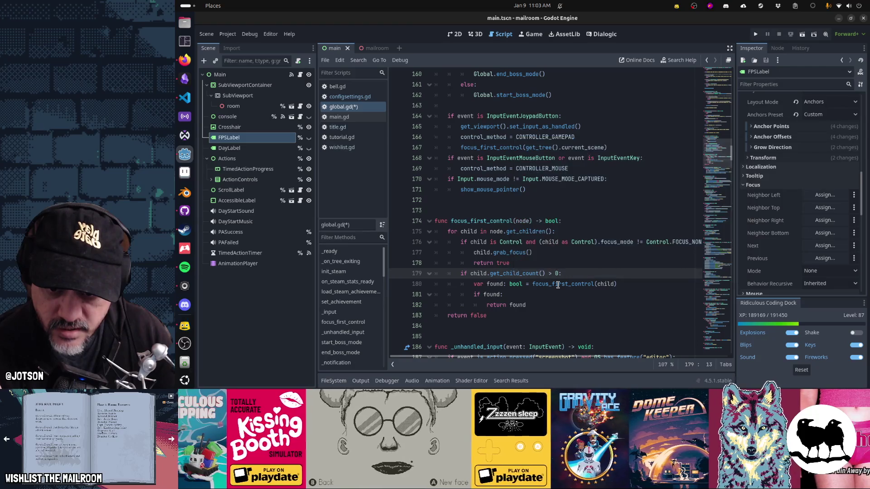
double_click(558, 284)
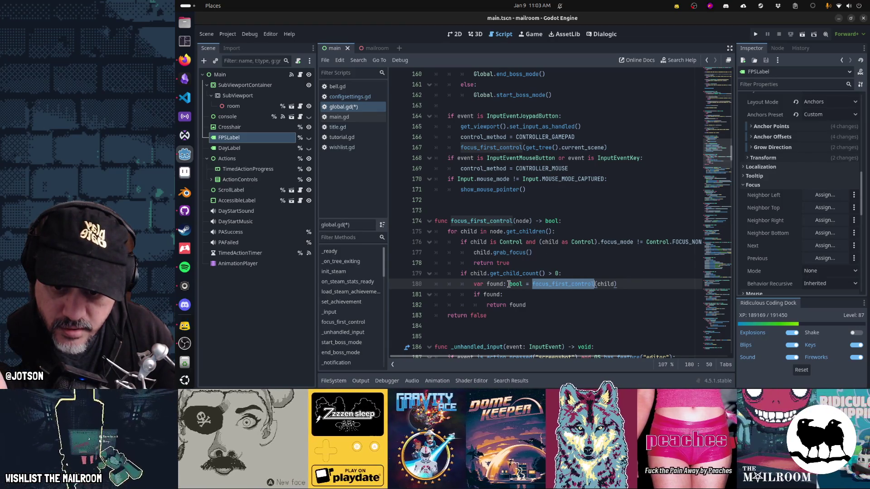
mouse_move(509, 284)
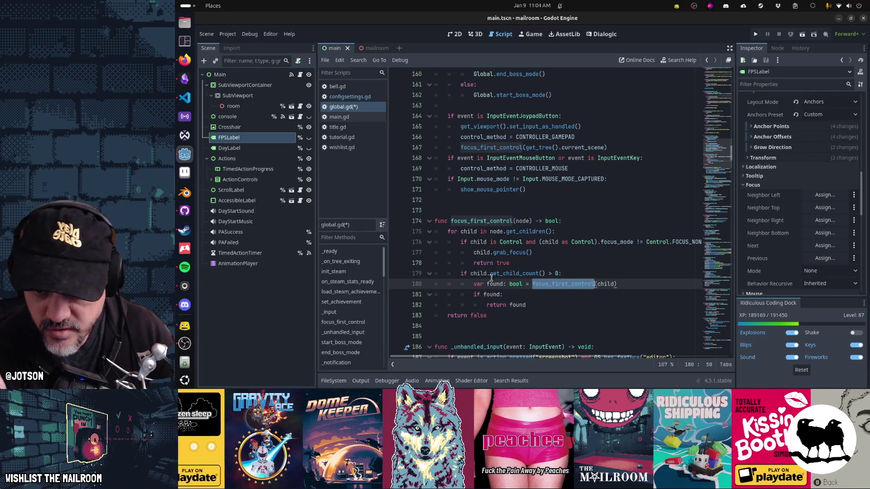
left_click(563, 284)
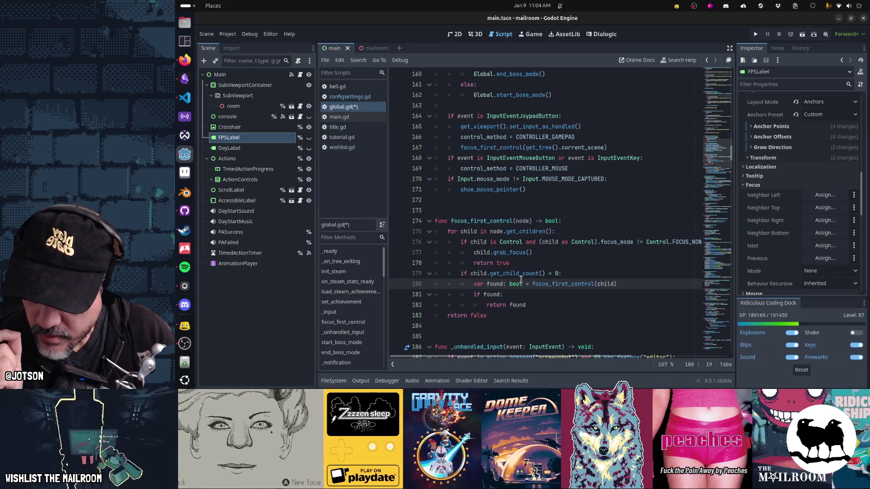
mouse_move(556, 283)
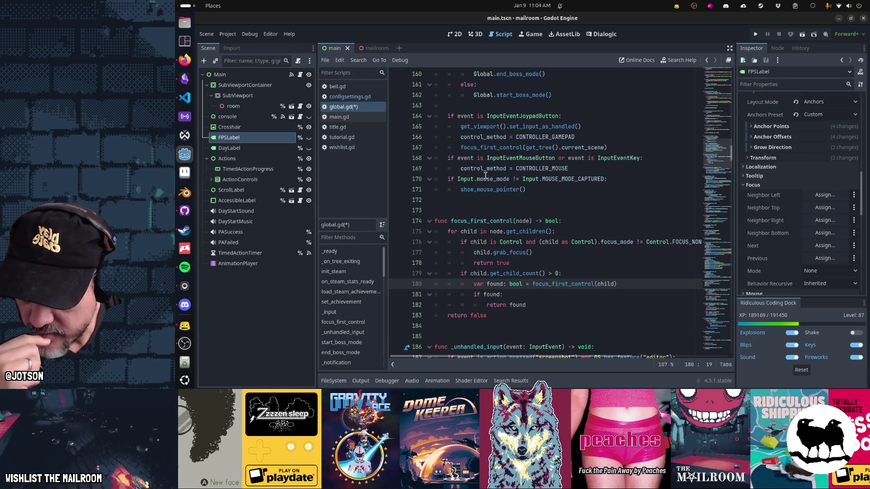
mouse_move(485, 176)
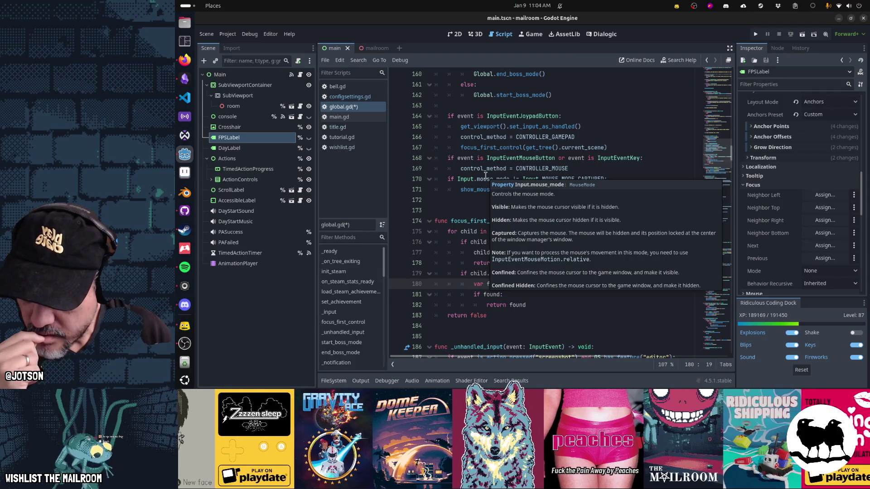
left_click(467, 221)
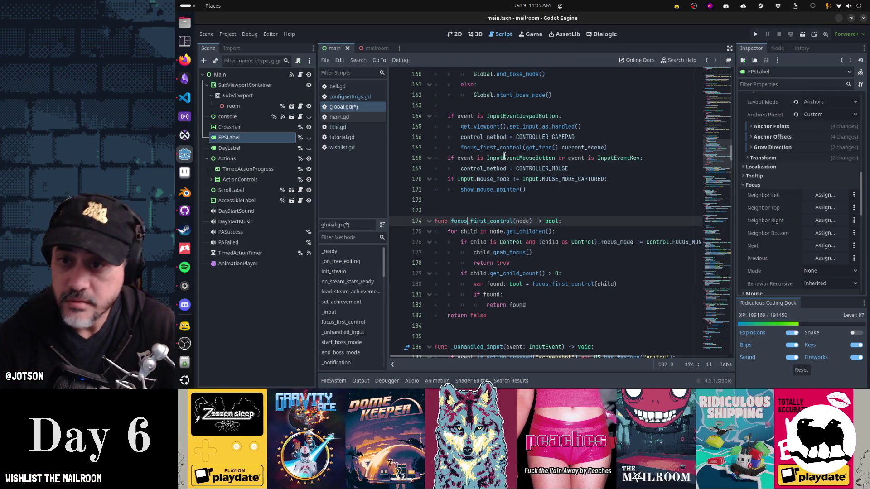
Save global.gd and run the project with F5 to reach the Mailroom title menu
left_click(500, 147)
key("ctrl+s")
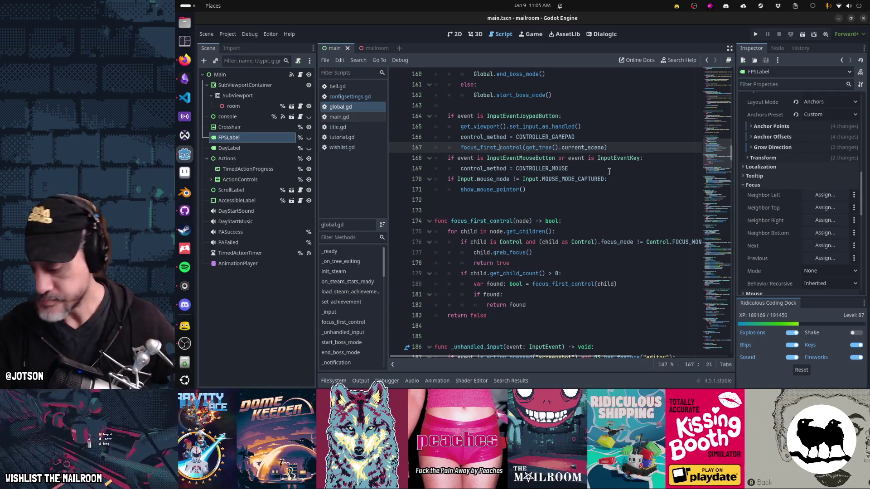
key("F5")
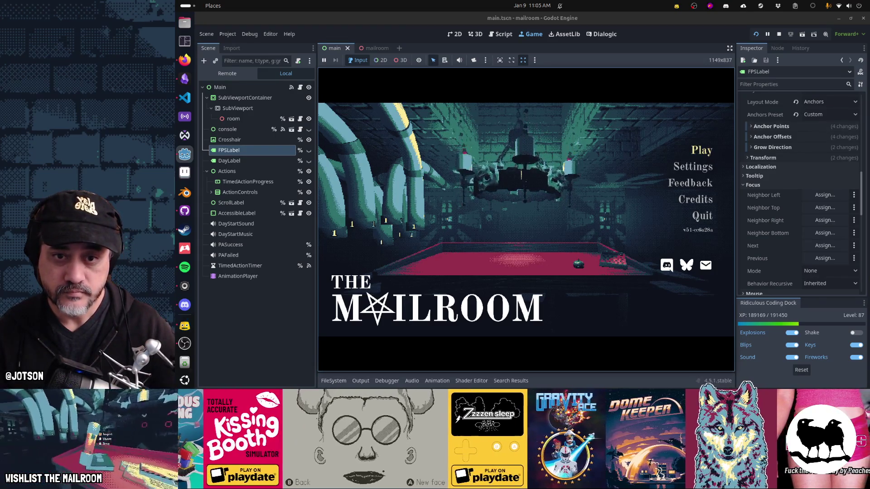
Try Play and Back in the game, and check CONTROLLER_MOUSE on global.gd line 169
left_click(702, 152)
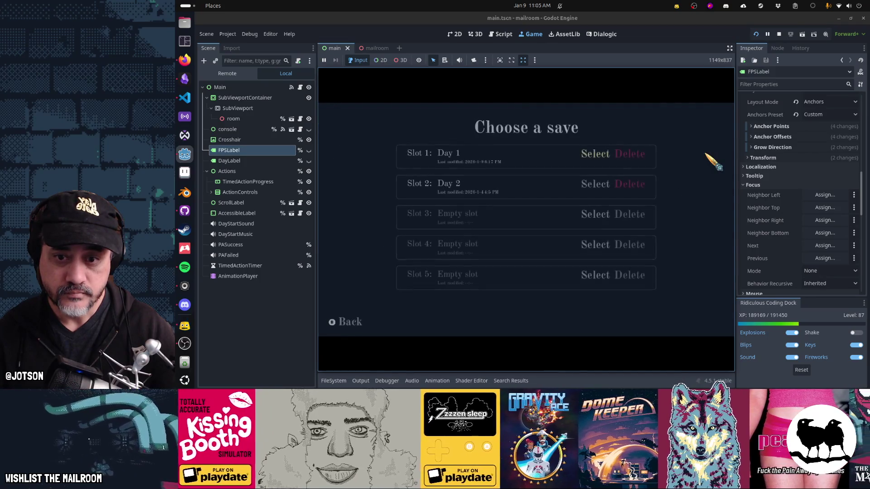
left_click(351, 322)
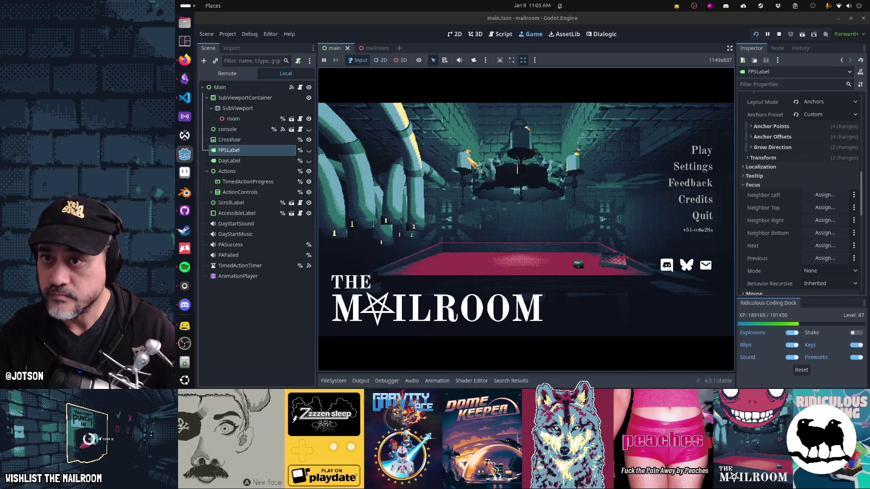
key("ctrl+F3")
double_click(545, 166)
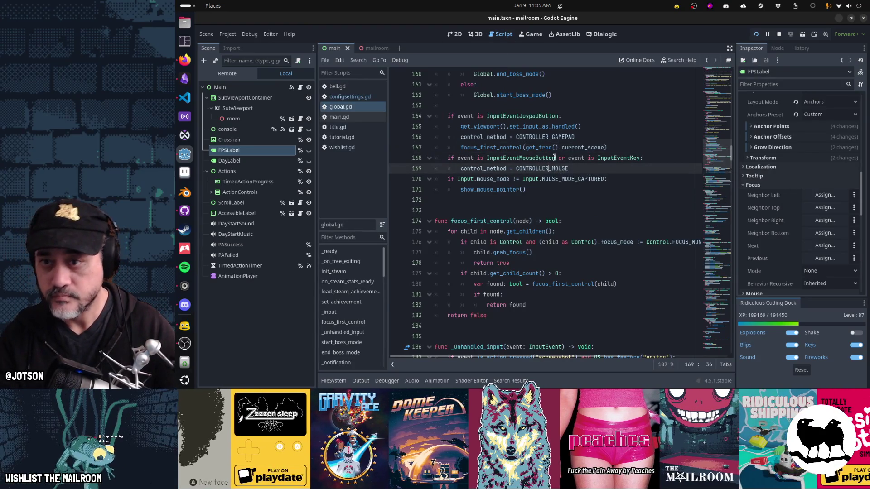
key("ctrl+F4")
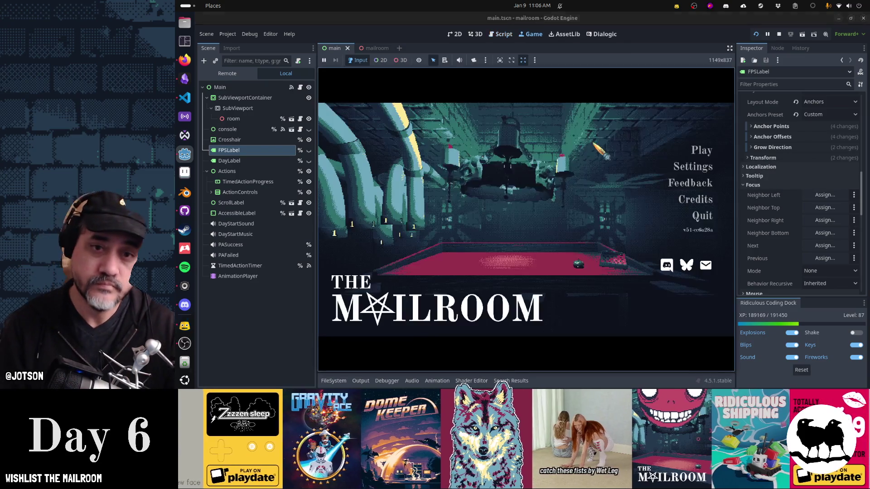
Lower the Music, Ambience and Sfx sliders in Sound settings and return to the title menu
left_click(686, 170)
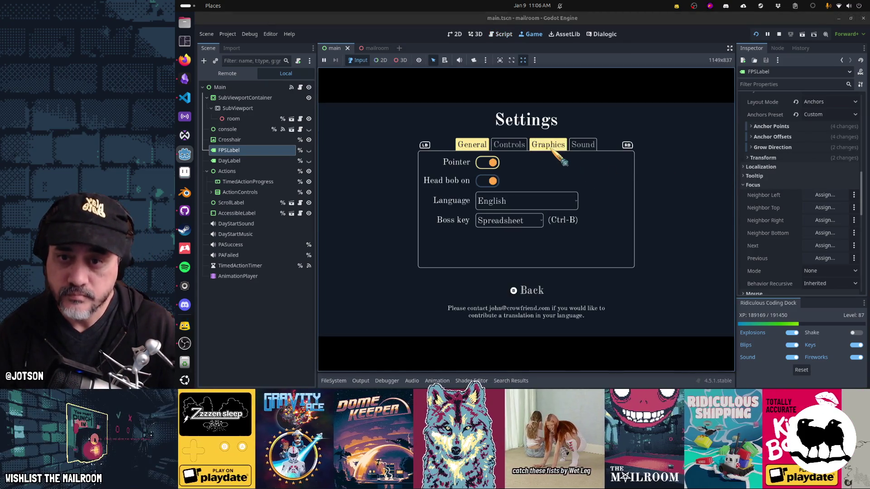
left_click(581, 145)
left_click_drag(544, 174, 466, 175)
left_click_drag(578, 190, 464, 197)
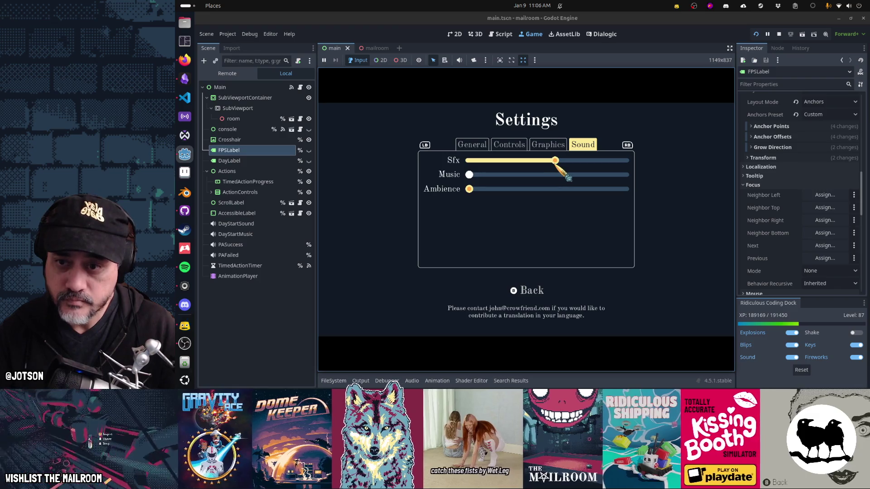
left_click_drag(554, 160, 497, 162)
left_click(517, 286)
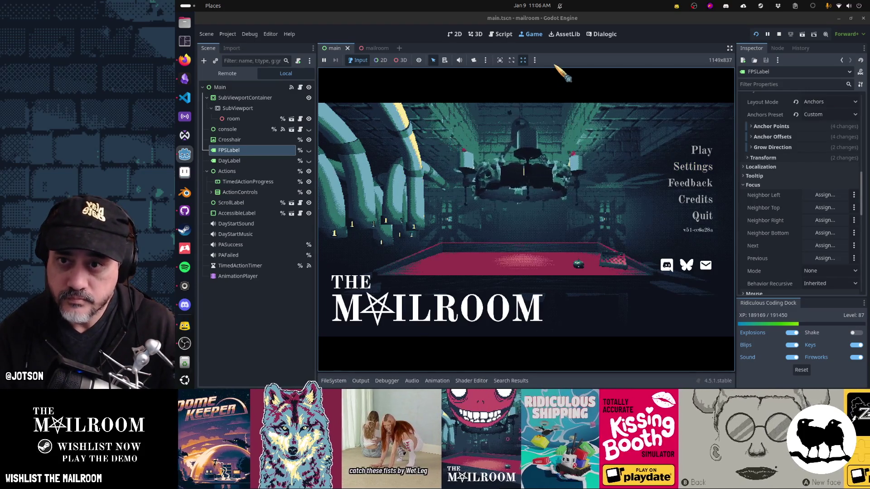
left_click(500, 36)
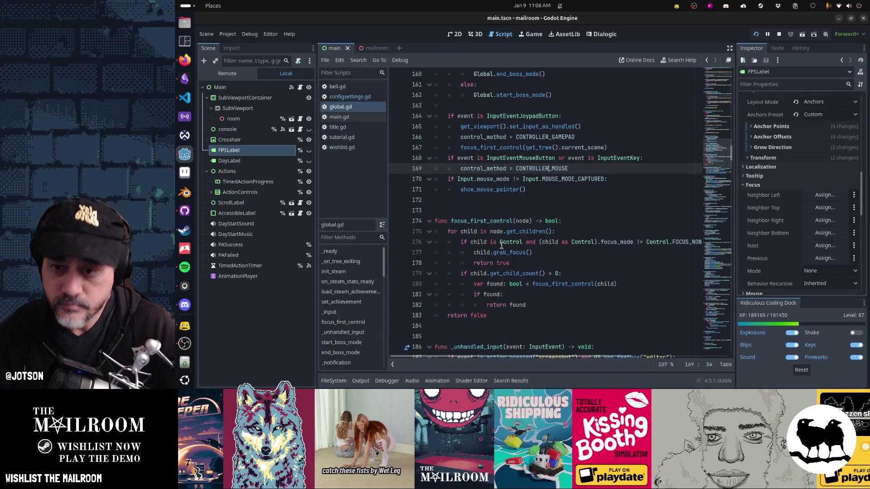
Open the title.tscn scene through quick file search
mouse_move(499, 242)
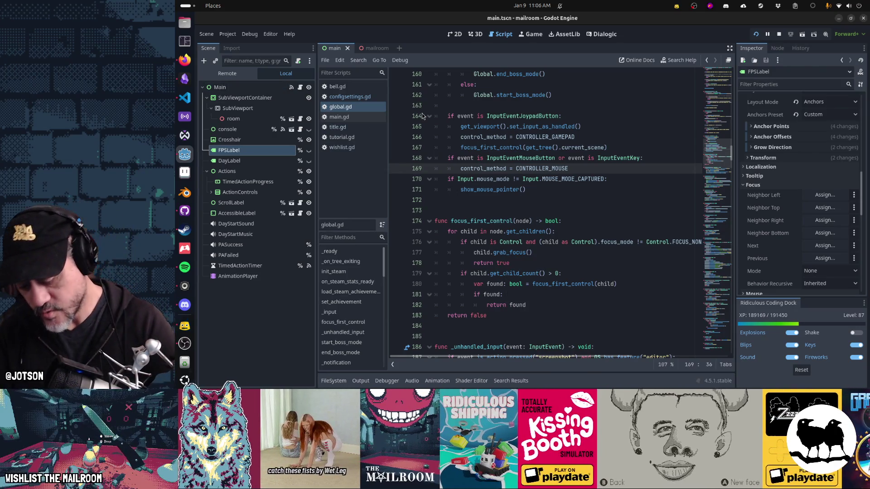
key("shift+alt+o")
type("title.tscn")
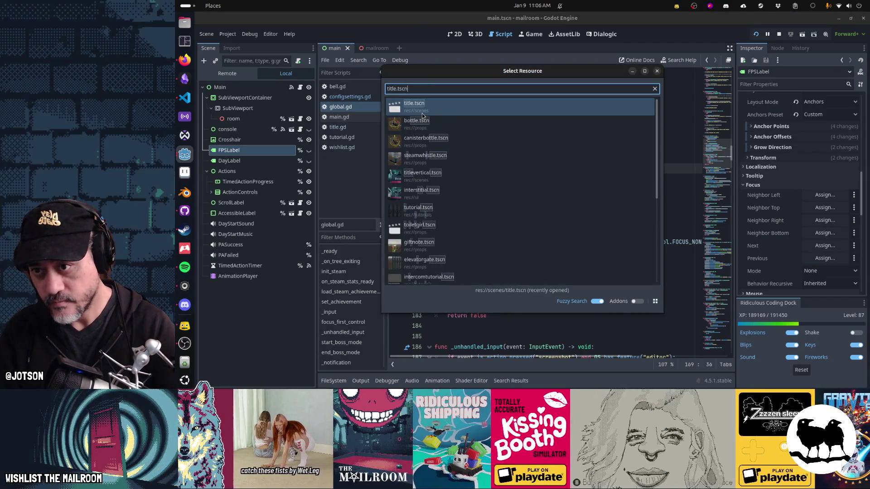
key("Return")
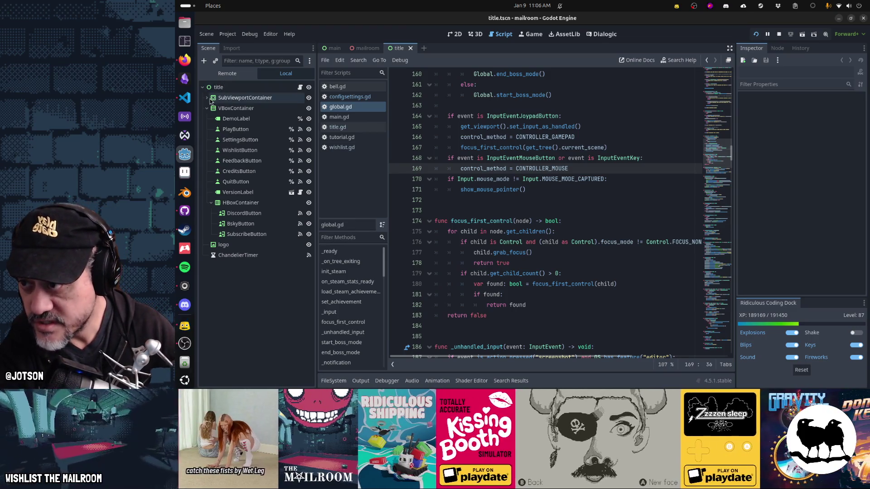
Inspect the VBoxContainer's Focus and Mouse properties in the Inspector
left_click(207, 98)
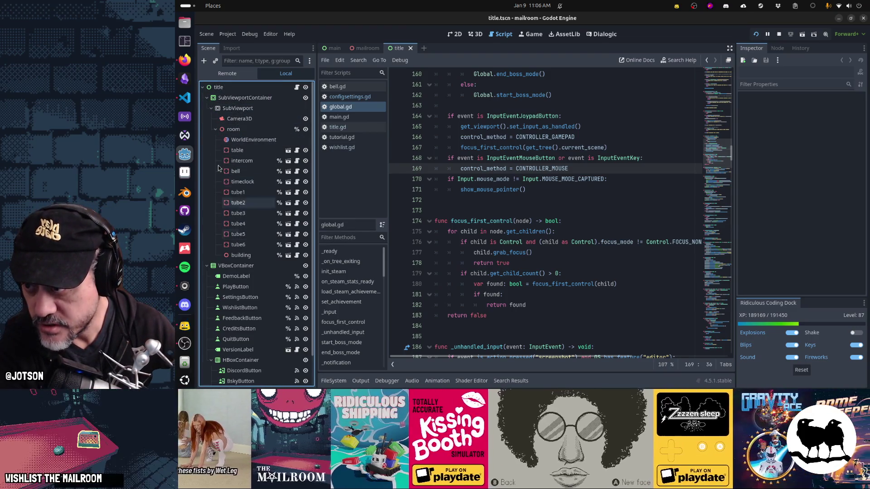
left_click(207, 97)
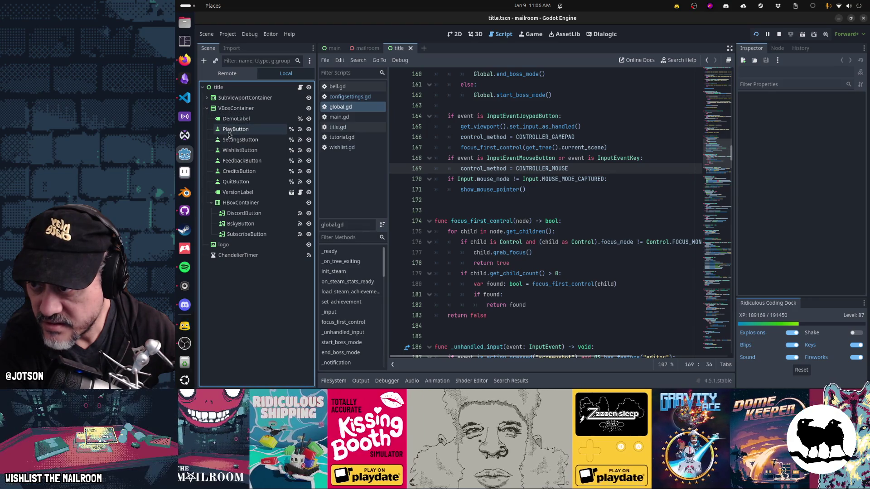
left_click(233, 108)
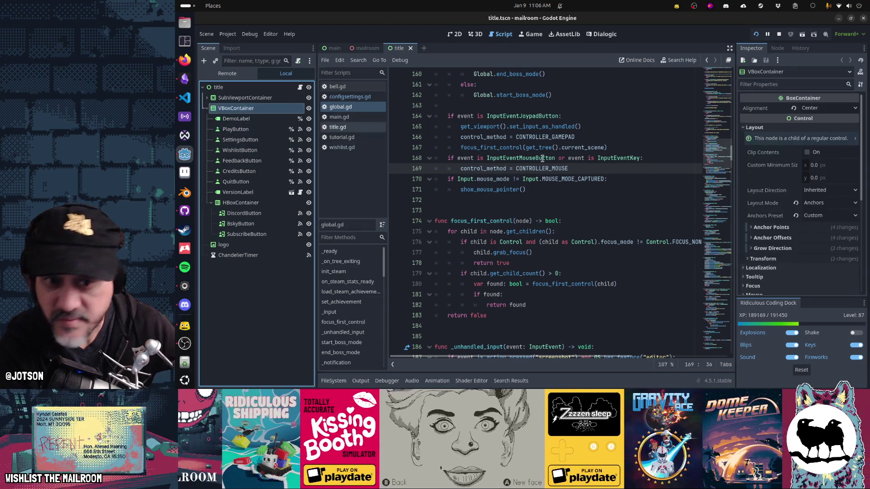
scroll(811, 260, "down", 3)
left_click(754, 236)
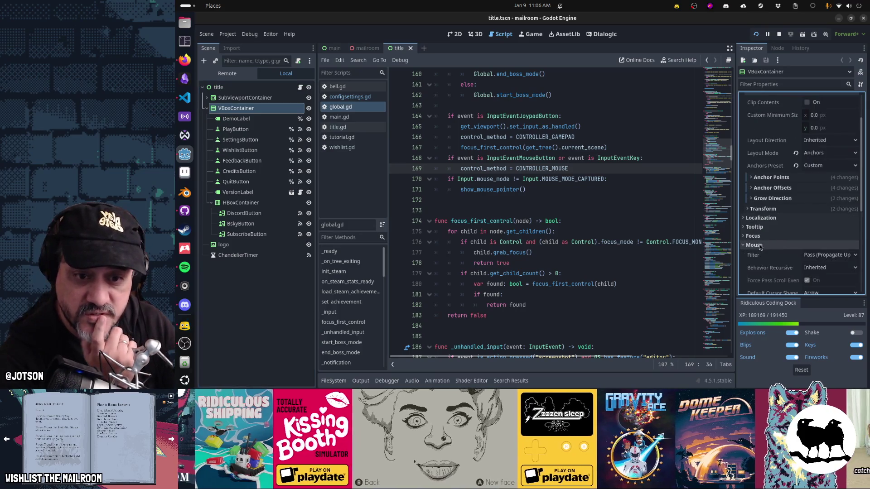
scroll(789, 247, "down", 4)
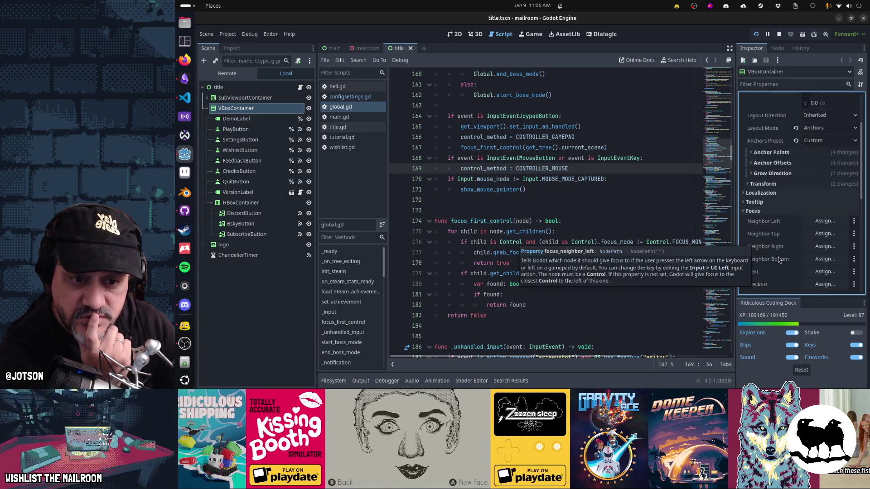
left_click(752, 161)
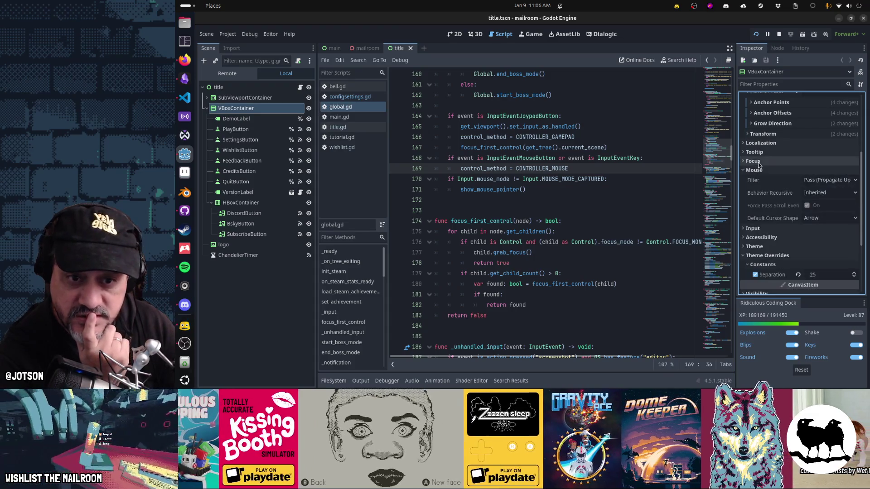
left_click(754, 170)
left_click(506, 252)
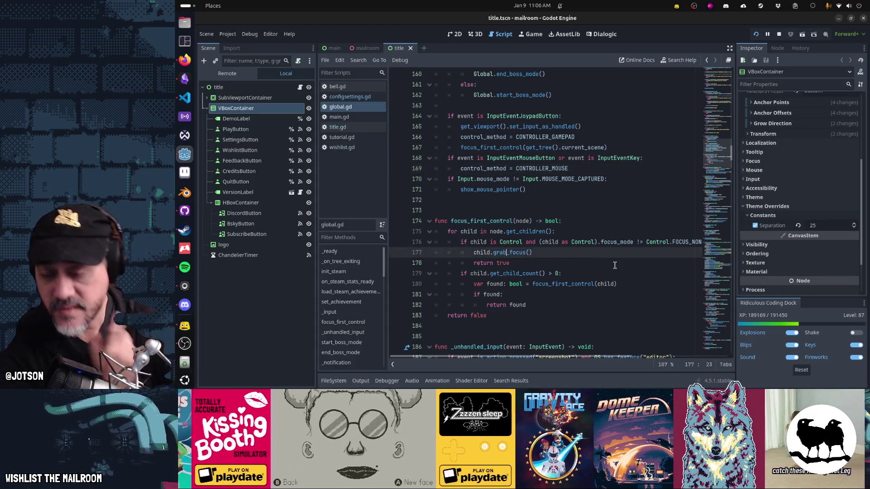
Insert a prints("Focused", child) line above child.grab_focus() and save global.gd
key("Up")
key("End")
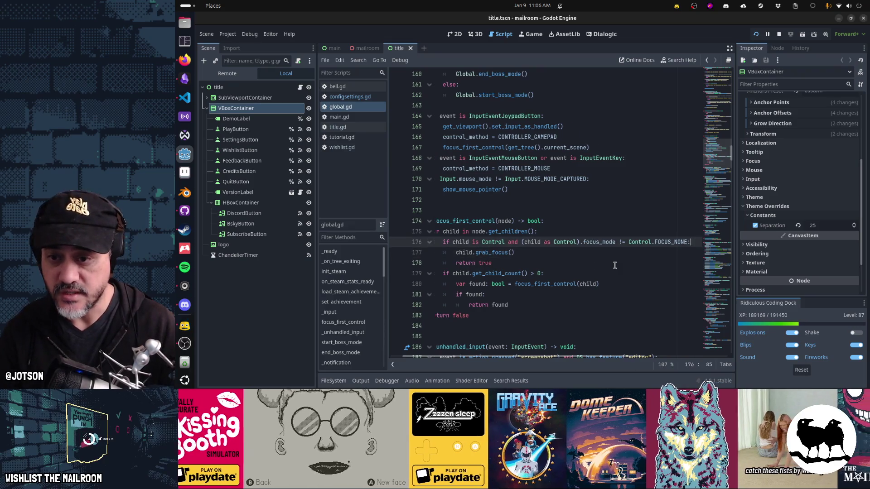
key("Return")
type("print(\"Focused\"")
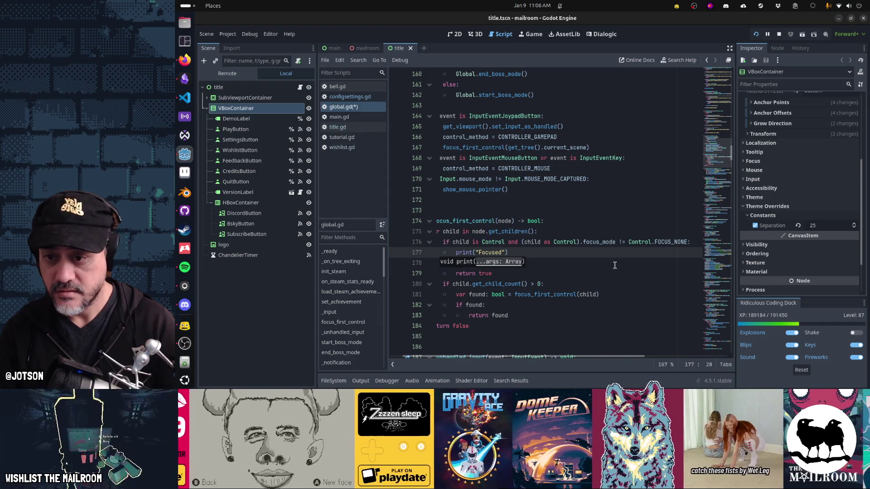
type("s")
type(", child")
key("Home")
key("ctrl+s")
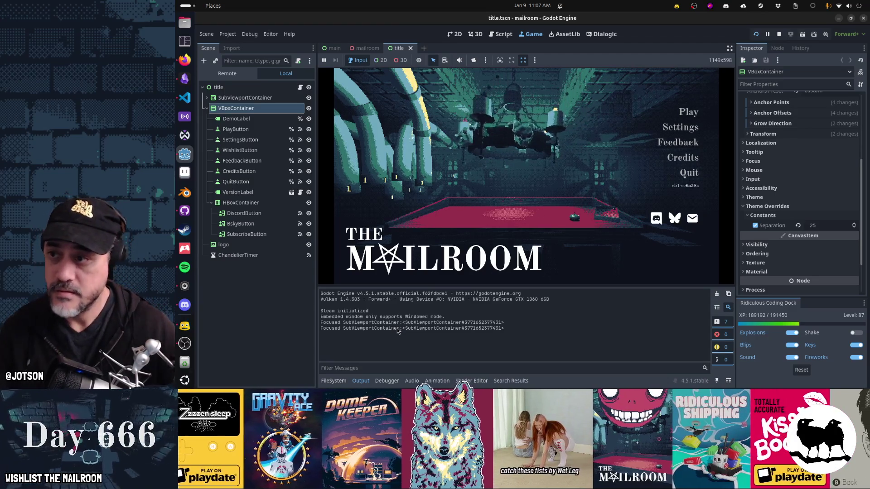
Check SubViewportContainer's focus Mode, keep it at Click, and open the title scene's script
left_click(251, 98)
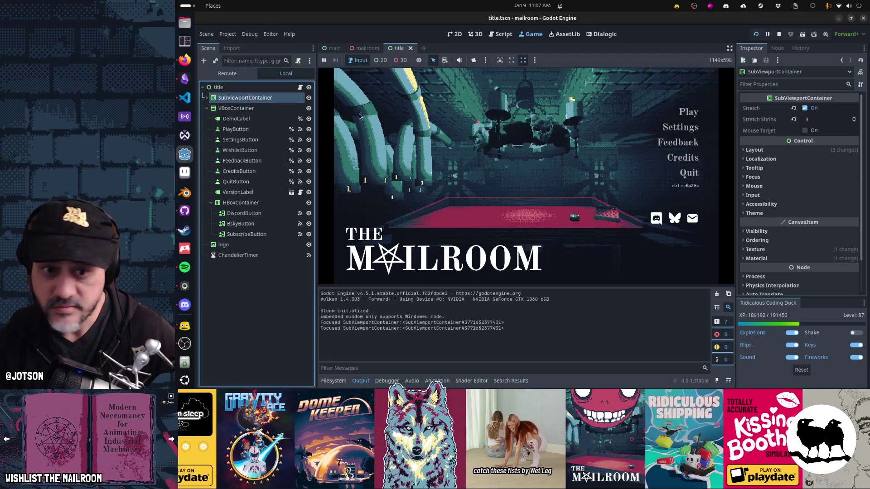
scroll(754, 229, "down", 2)
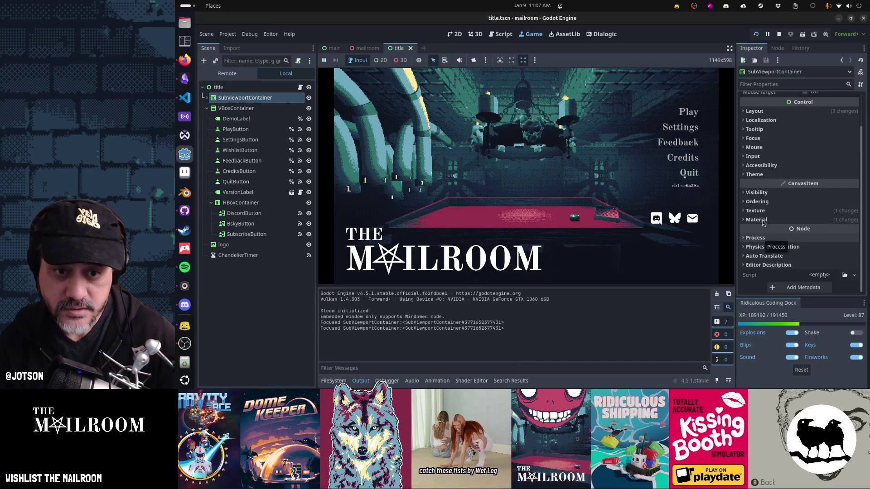
left_click(760, 139)
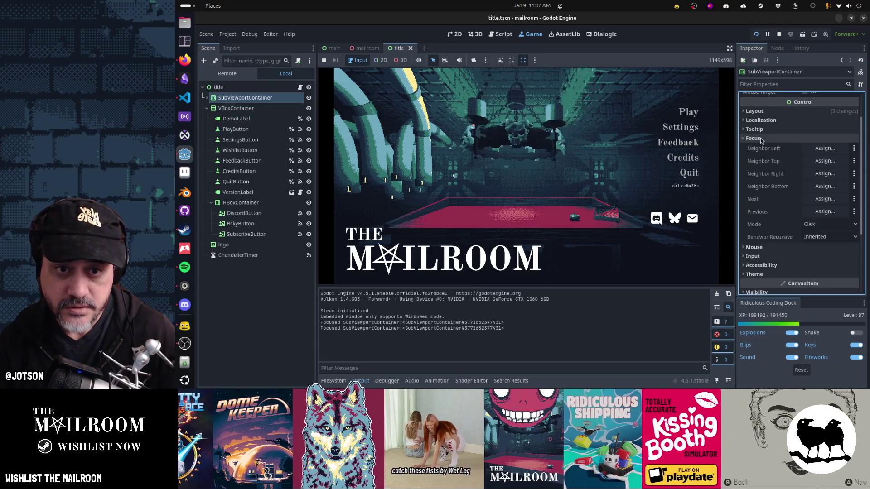
left_click(821, 227)
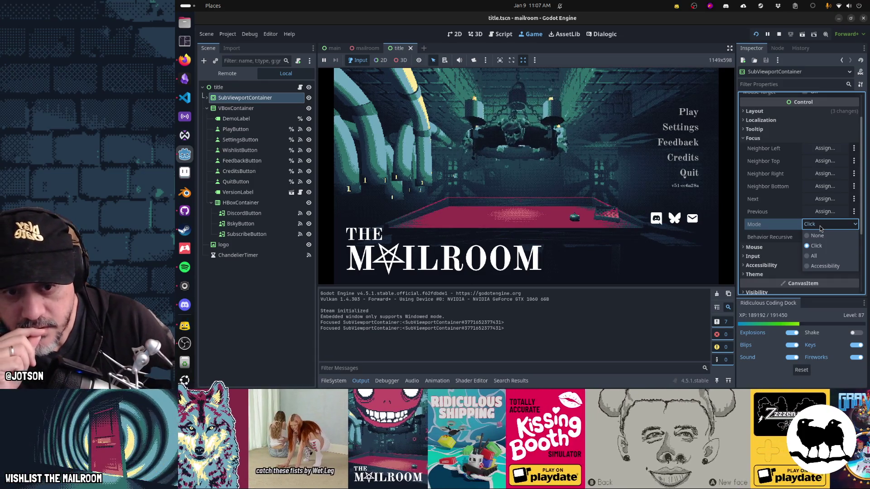
left_click(821, 226)
mouse_move(774, 225)
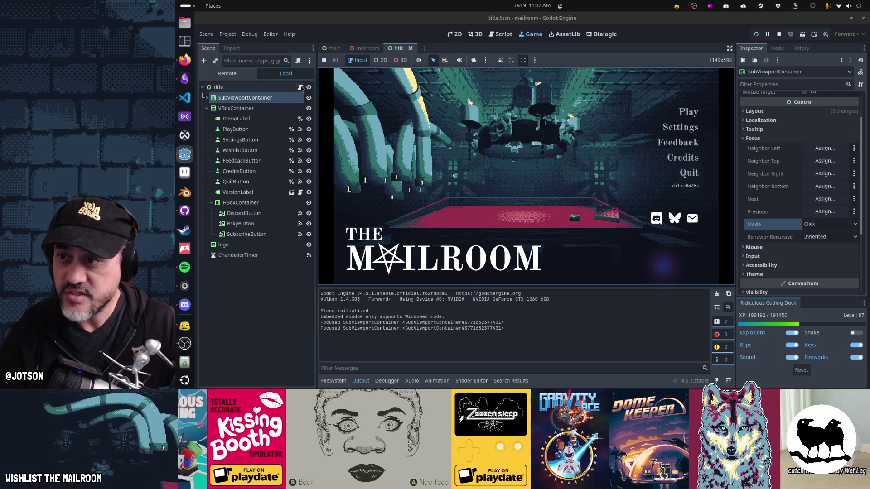
left_click(300, 88)
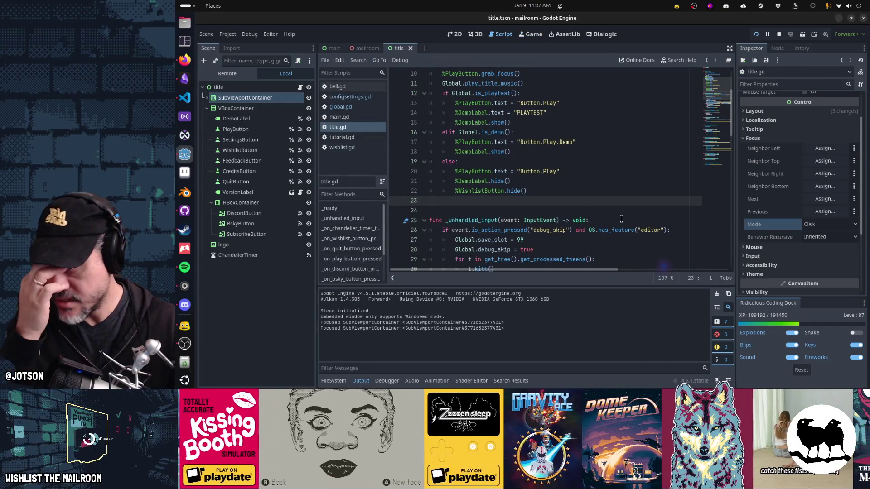
On line 176 of global.gd, turn '!= FOCUS_NONE' into '== FOCUS_ALL' and save the script
scroll(583, 220, "down", 5)
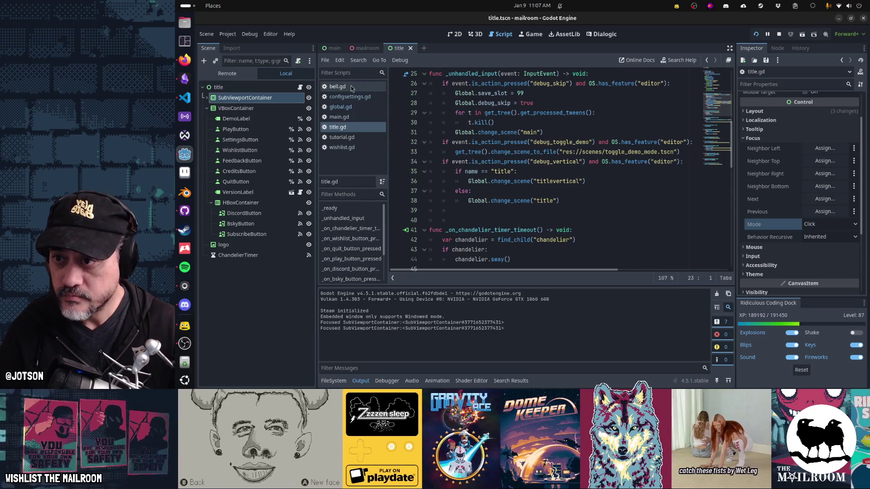
left_click(347, 108)
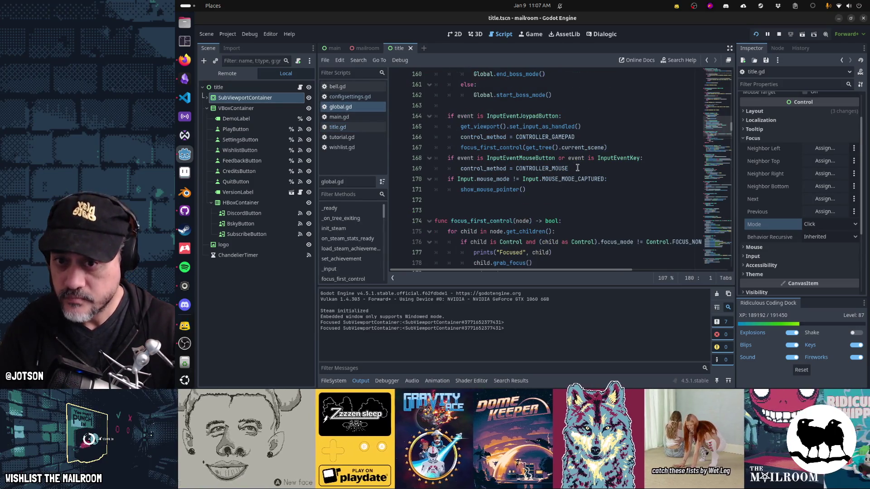
scroll(566, 206, "down", 1)
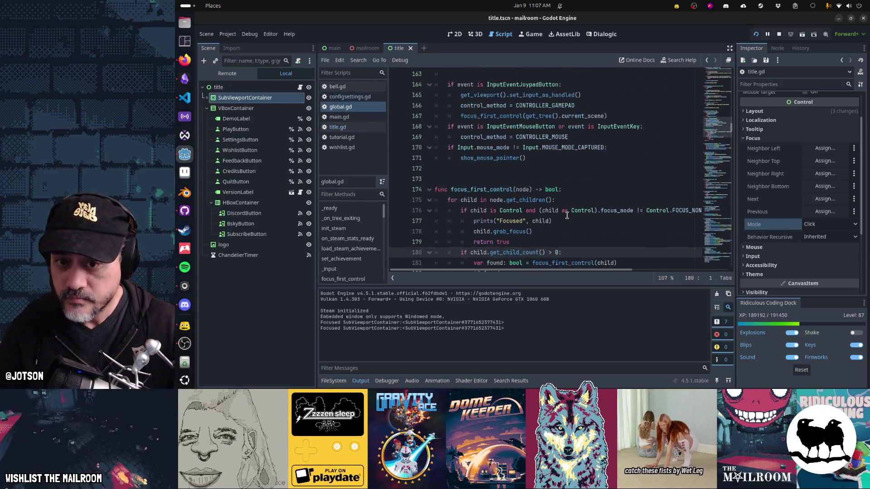
left_click(637, 211)
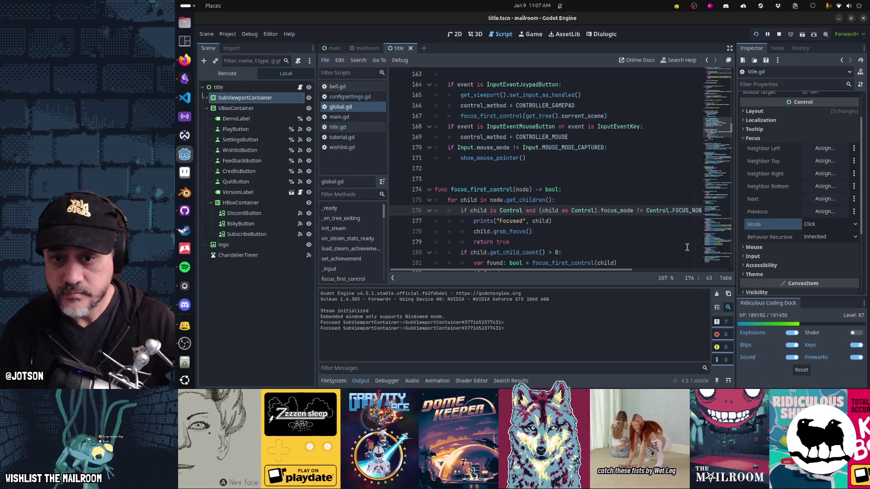
key("Delete")
type("=")
key("End")
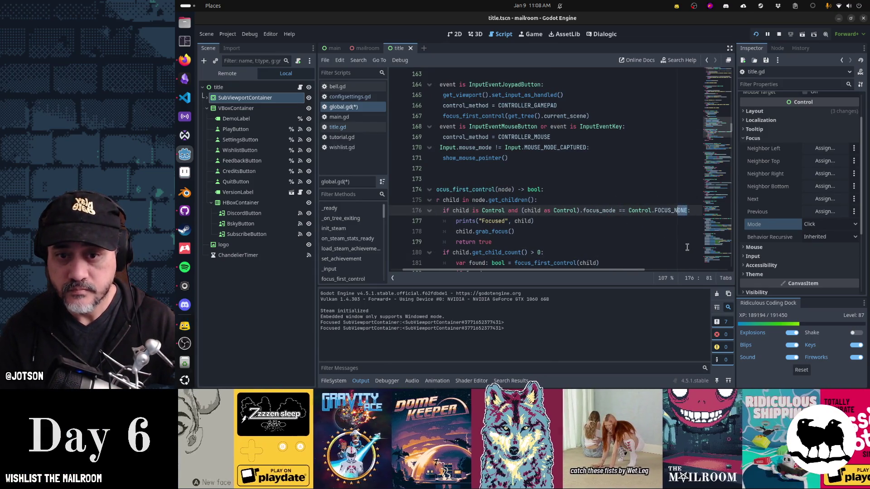
type("ALL")
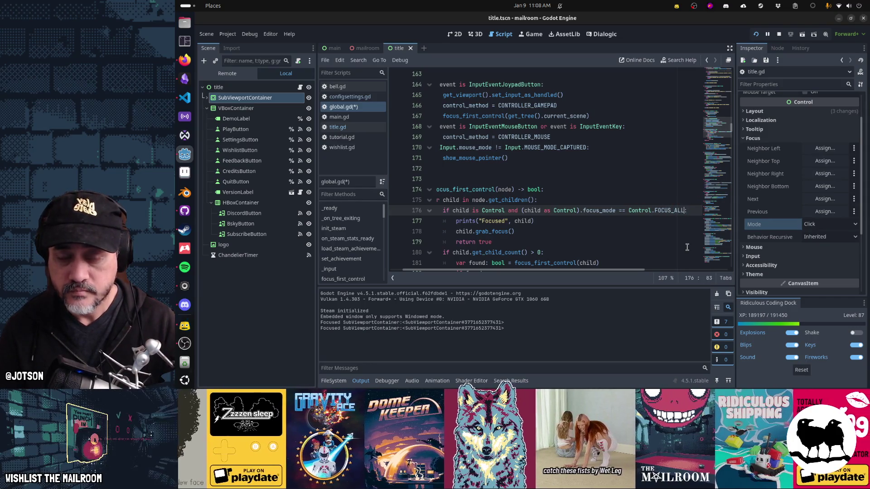
key("ctrl+s")
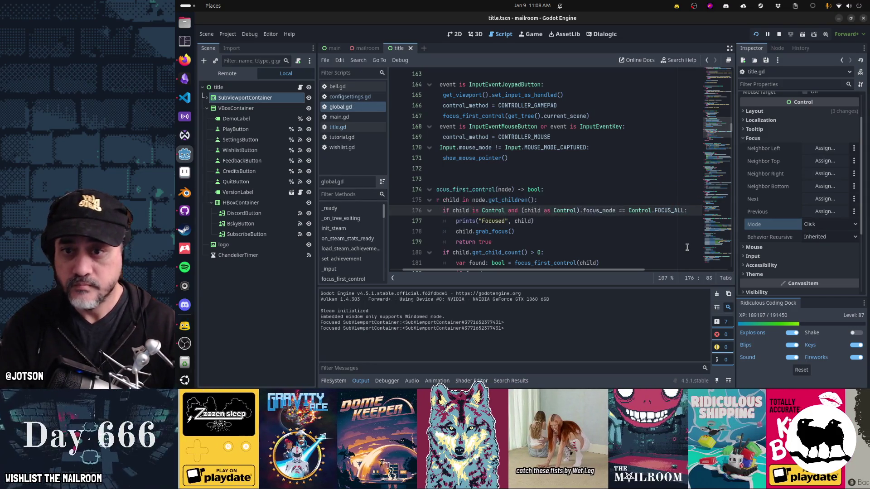
Run the game, move the menu selection to Settings, then return to global.gd's gamepad lines near 167
key("ctrl+F4")
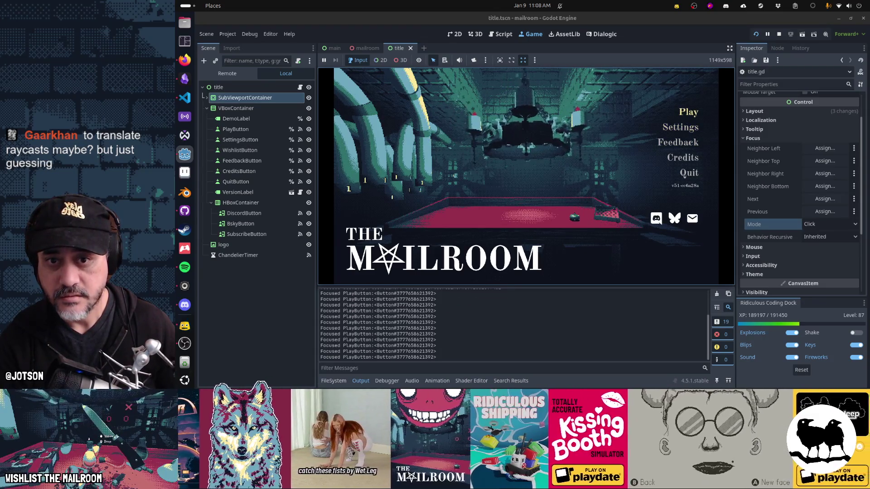
key("Down")
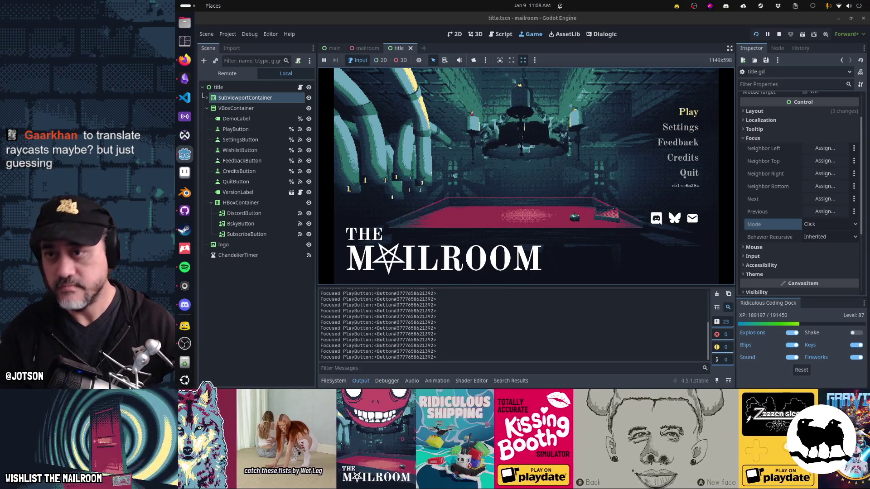
left_click(501, 34)
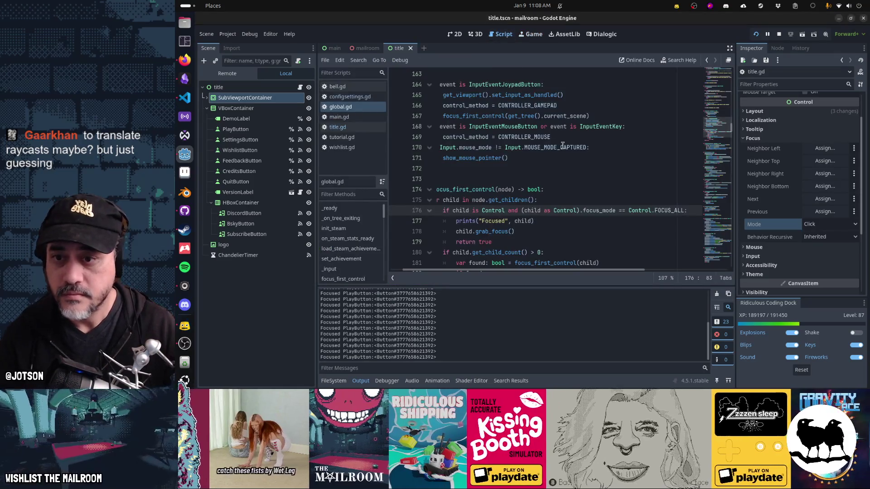
mouse_move(562, 145)
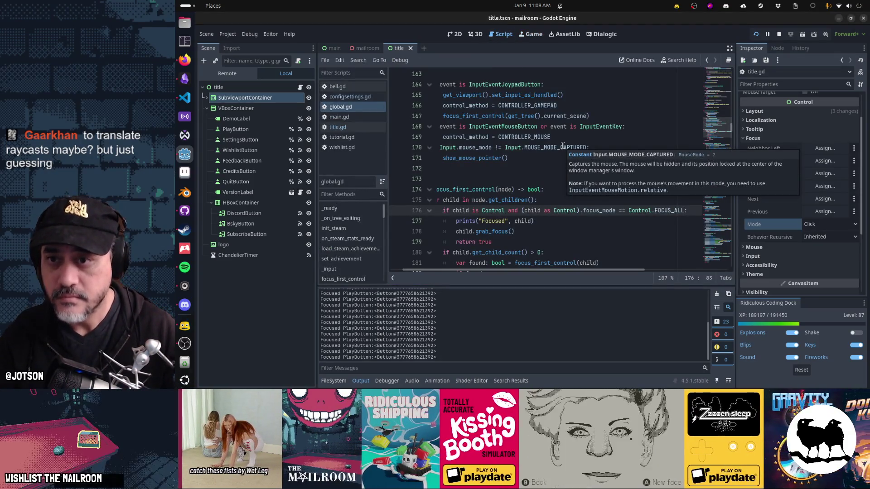
scroll(530, 147, "up", 1)
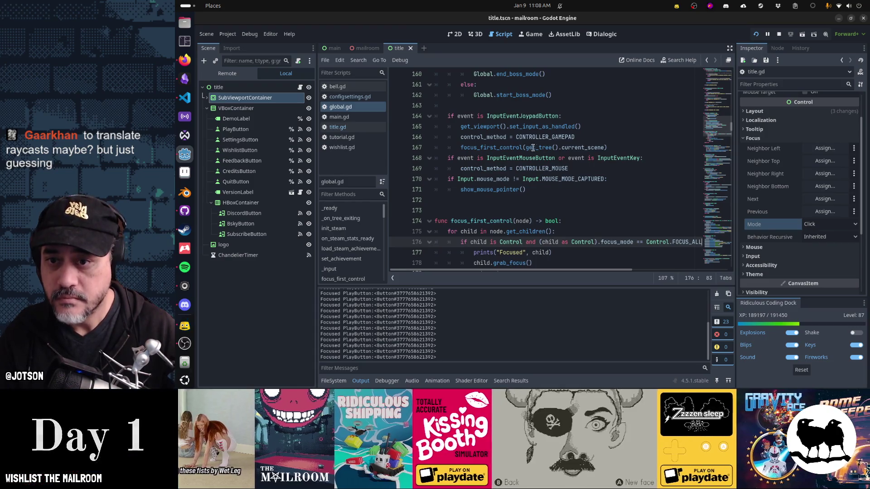
left_click(530, 147)
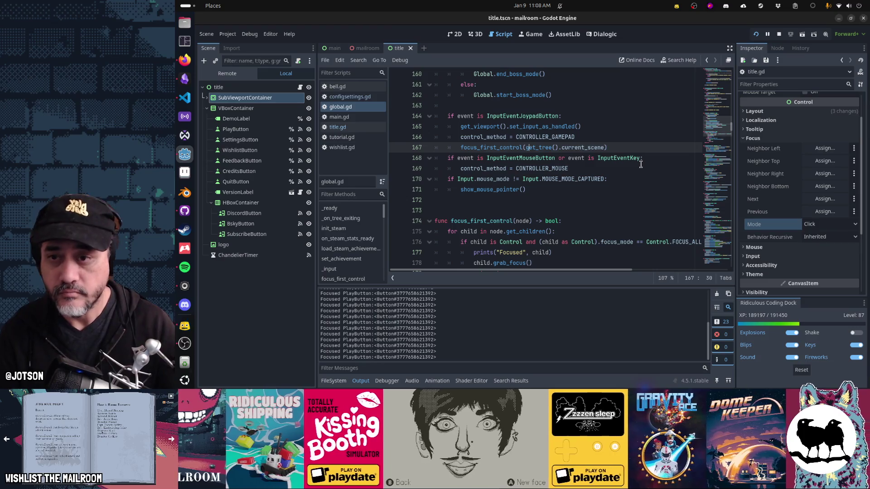
Insert 'if control_method != CONTROLLER_GAMEPAD:' above the control_method assignment
key("Up")
key("Home")
type("if control_method ")
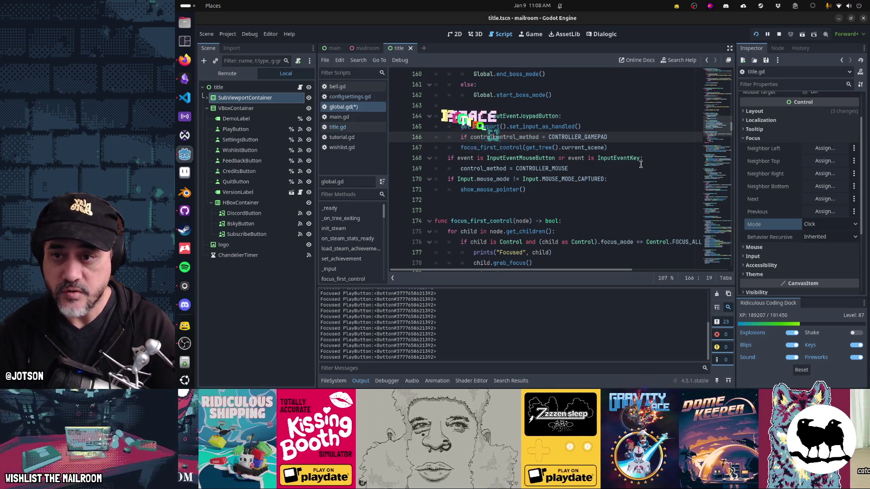
type("!= CONTROLL")
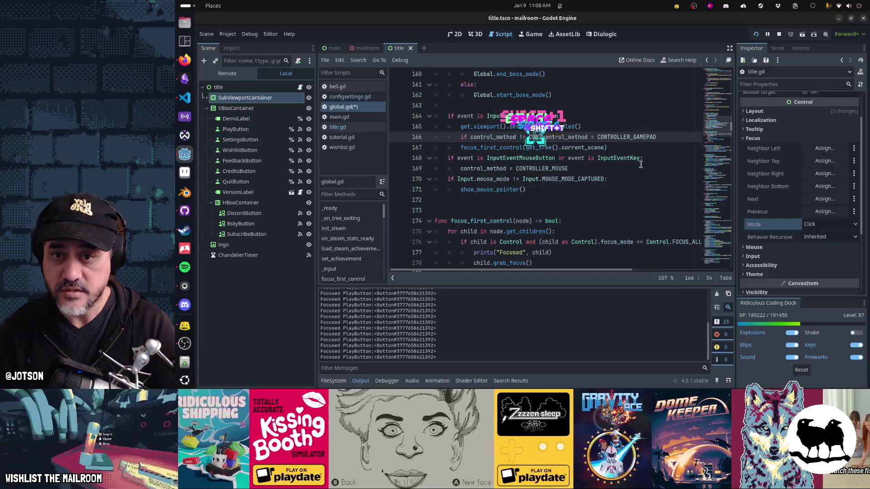
type("ER_GAMEPAD:")
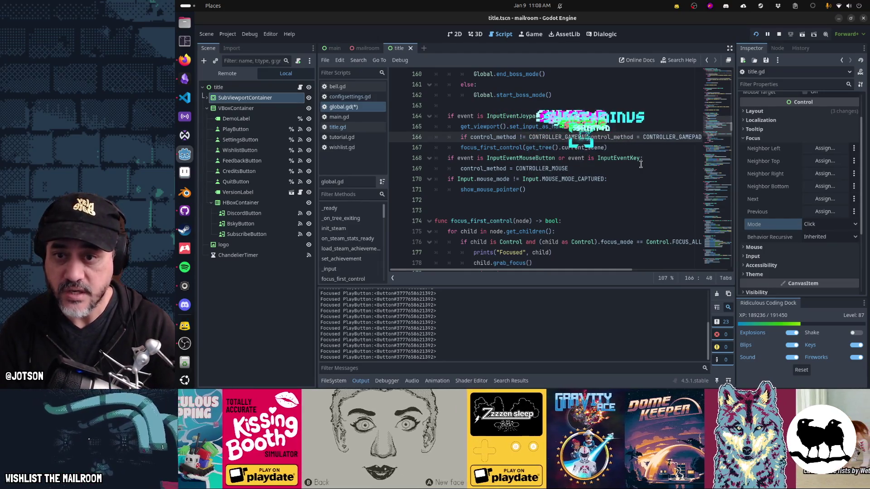
key("Return")
Move set_input_as_handled under the new check, indent the remaining gamepad lines, save, and run
key("Up")
key("Up")
key("ctrl+x")
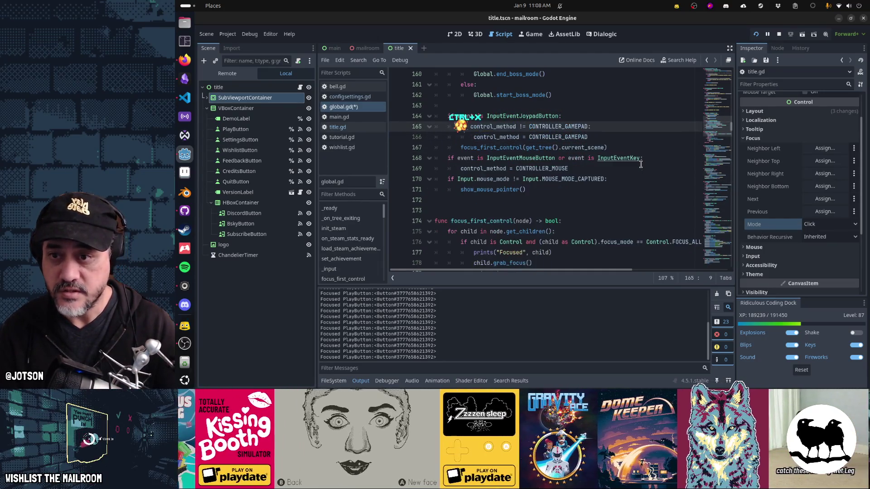
key("Down")
key("ctrl+v")
key("Down")
key("Down")
key("Tab")
key("ctrl+s")
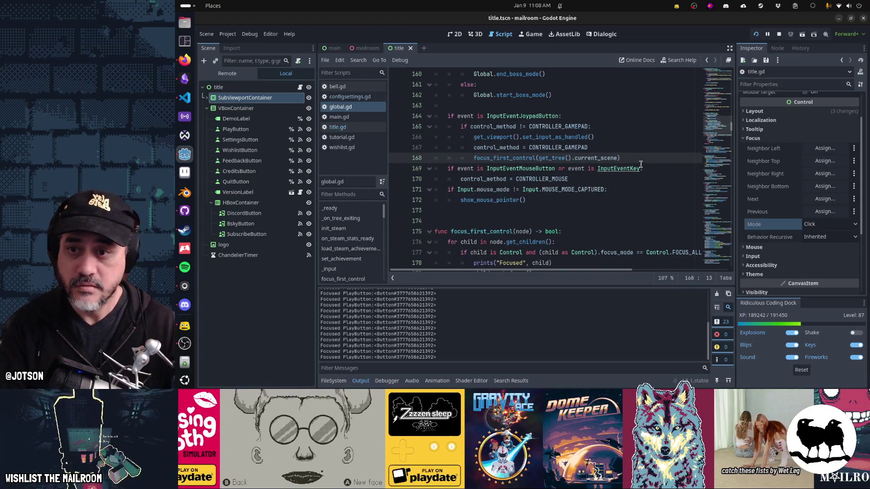
key("F5")
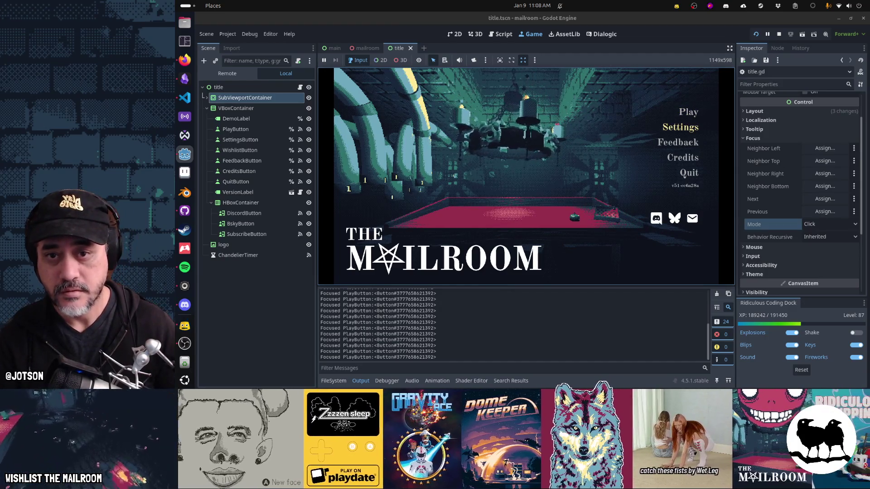
Open the game's Settings menu and toggle Head bob off and back on
key("Down")
key("Return")
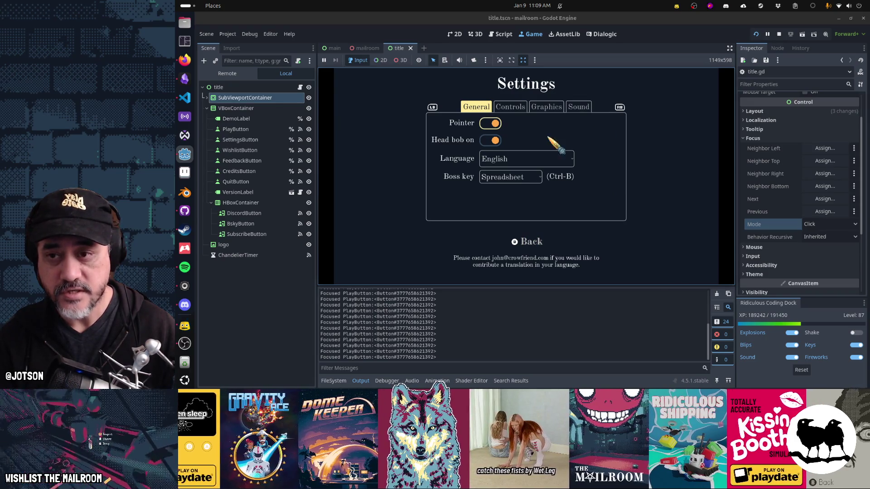
left_click(487, 141)
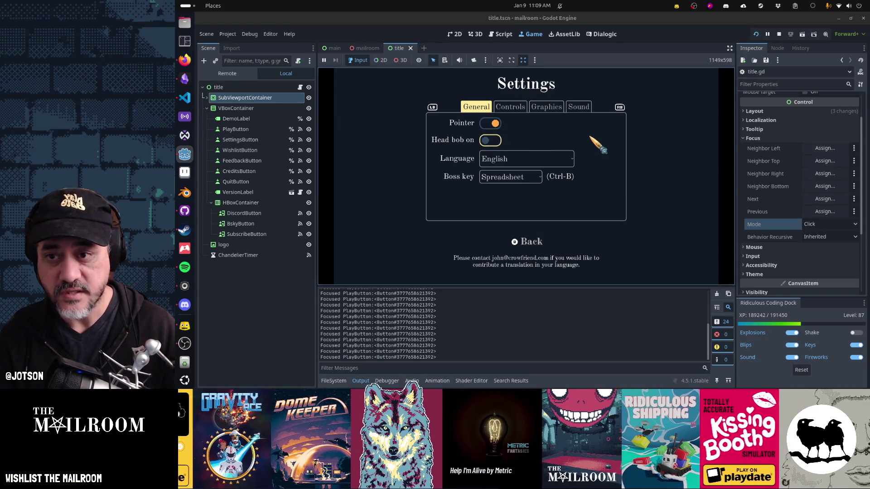
left_click(498, 140)
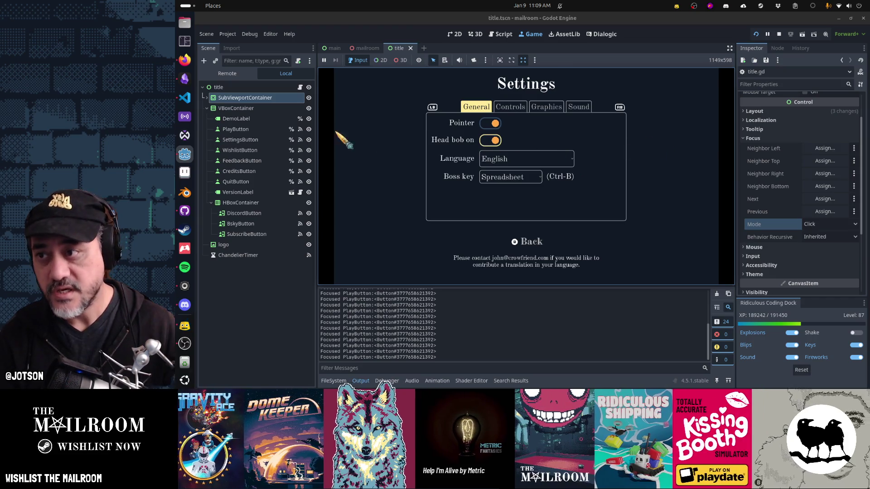
Set the SubViewportContainer's Focus Mode to None and save the title scene
left_click(256, 99)
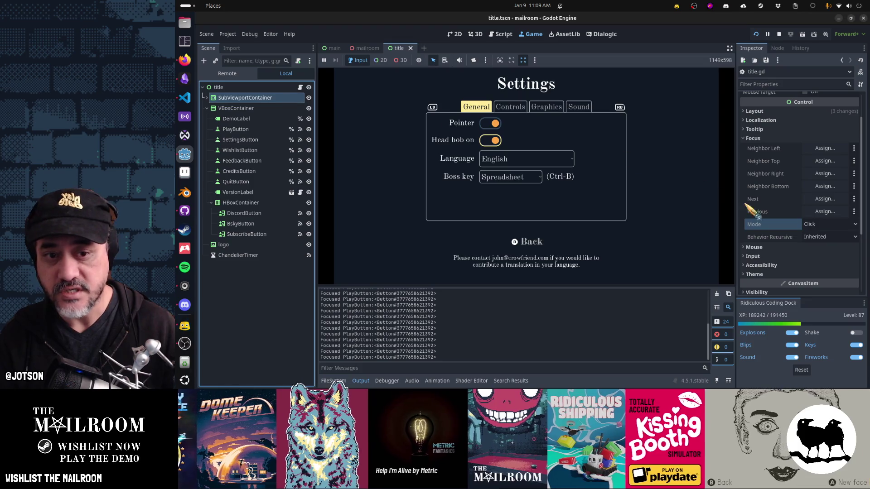
left_click(820, 225)
left_click(816, 234)
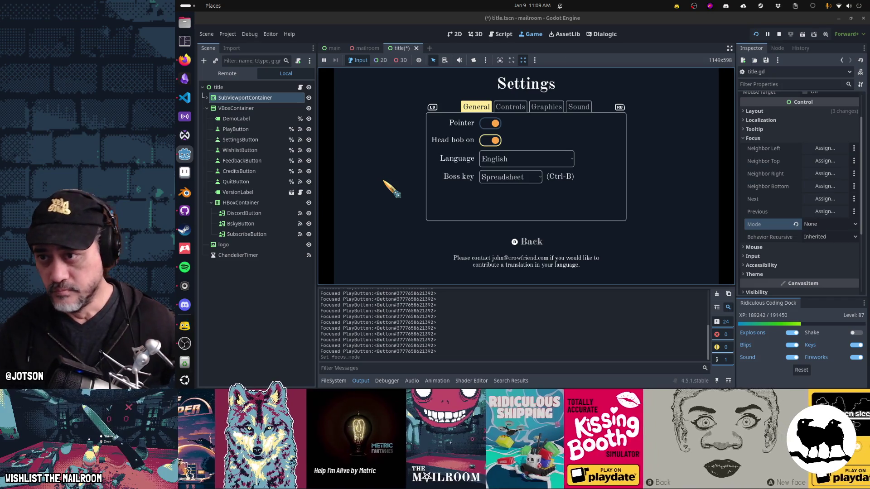
key("Escape")
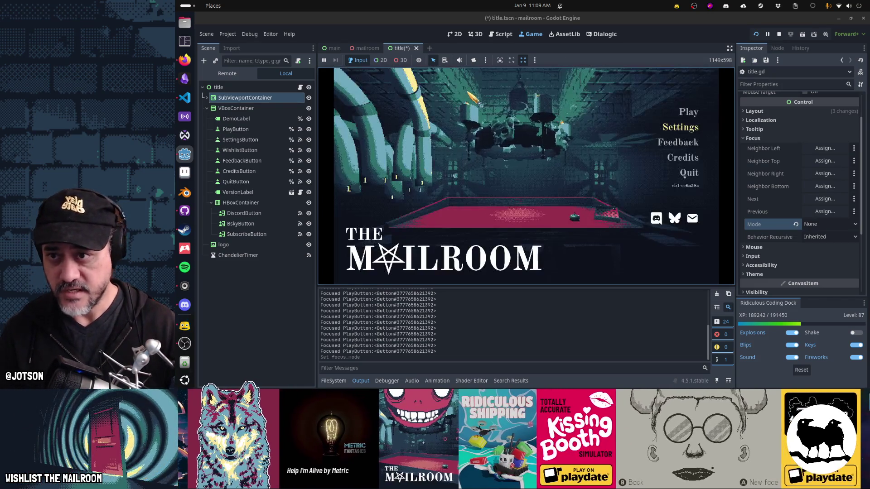
left_click(502, 35)
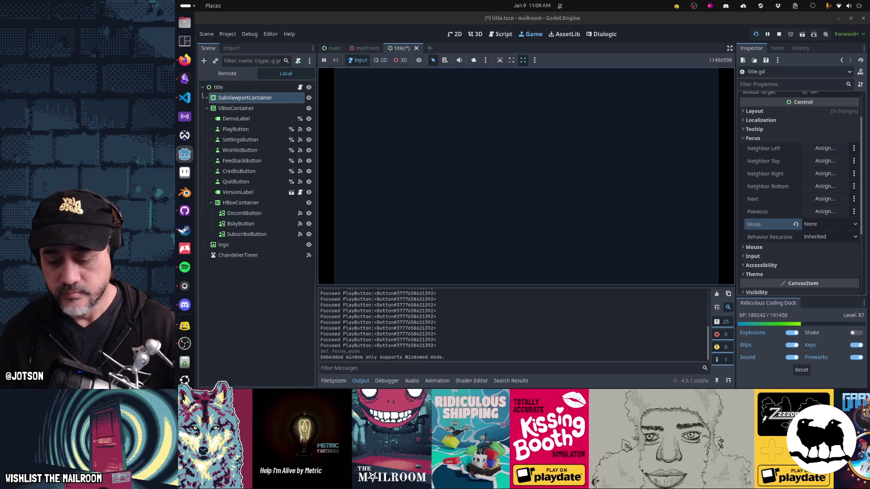
key("ctrl+s")
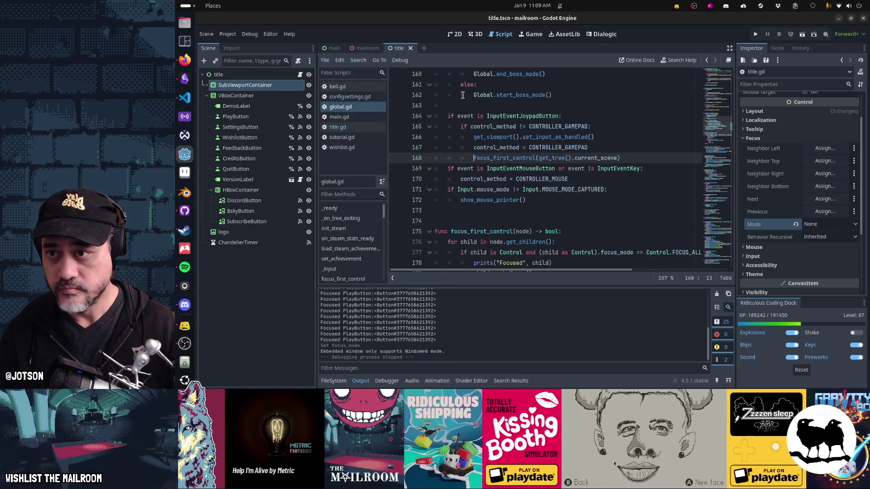
Rerun the game and visit Settings, go Back, then open Credits
key("F5")
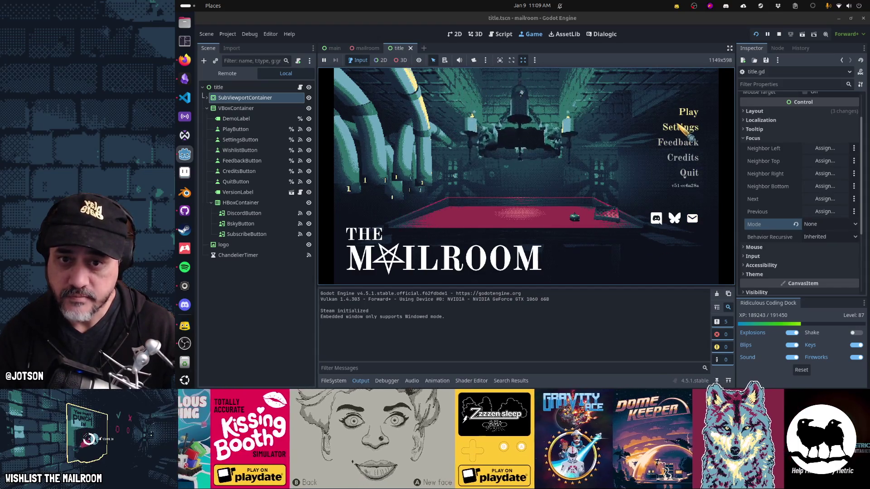
left_click(681, 129)
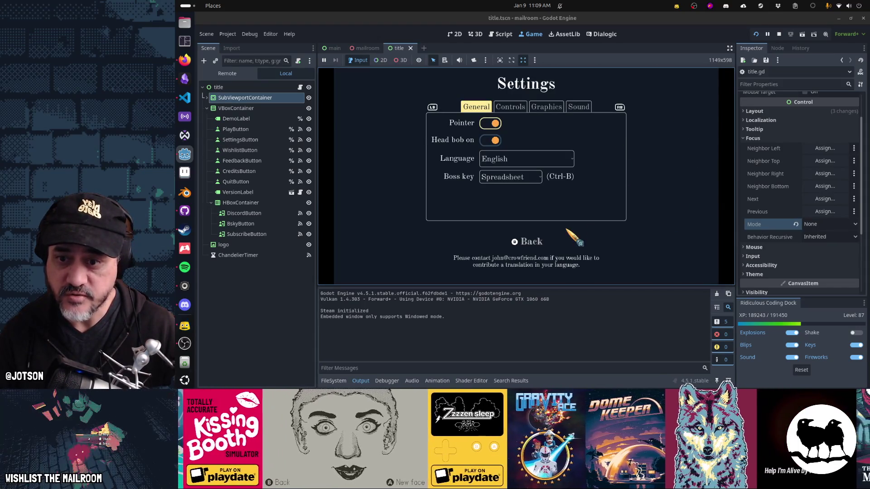
left_click(544, 244)
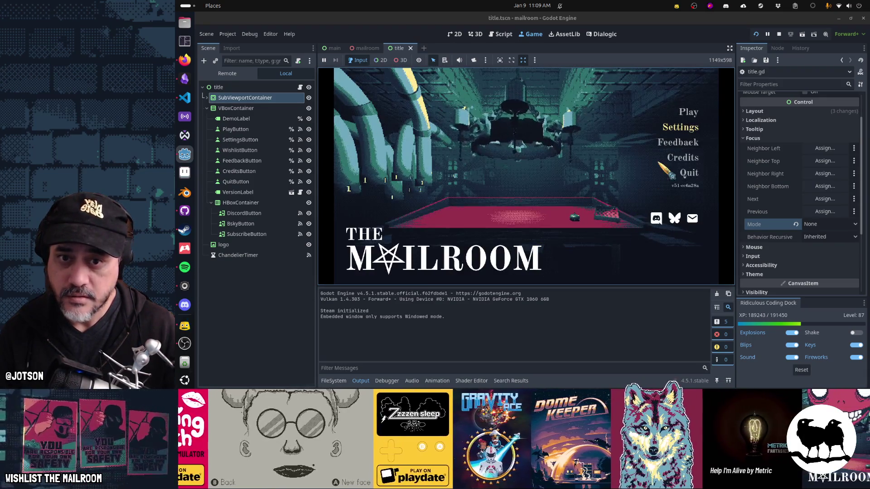
left_click(680, 163)
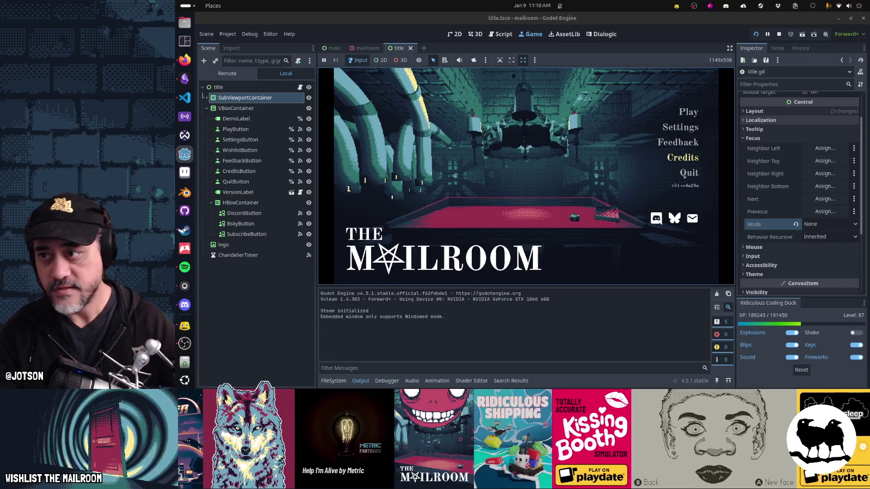
Stop the game and delete the commented-out focus_first_control line
key("F8")
key("ctrl+x")
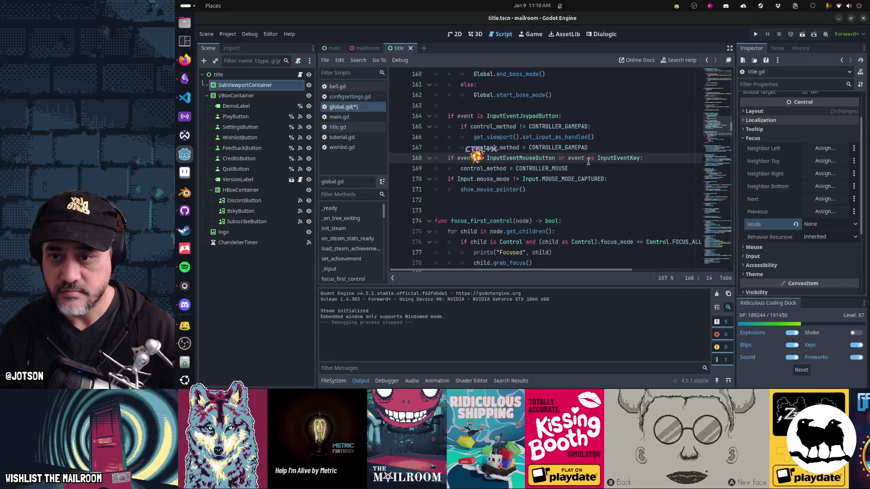
scroll(578, 190, "down", 1)
left_click(589, 189)
scroll(596, 190, "down", 2)
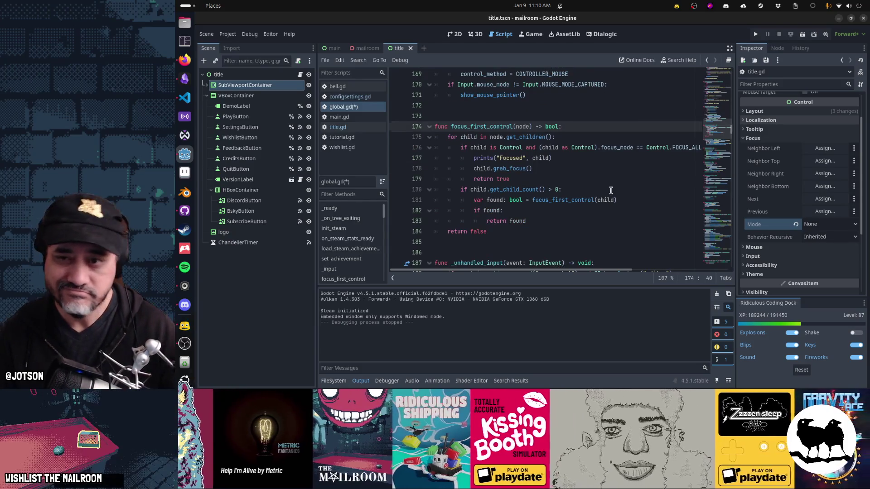
scroll(607, 190, "up", 4)
left_click(618, 161)
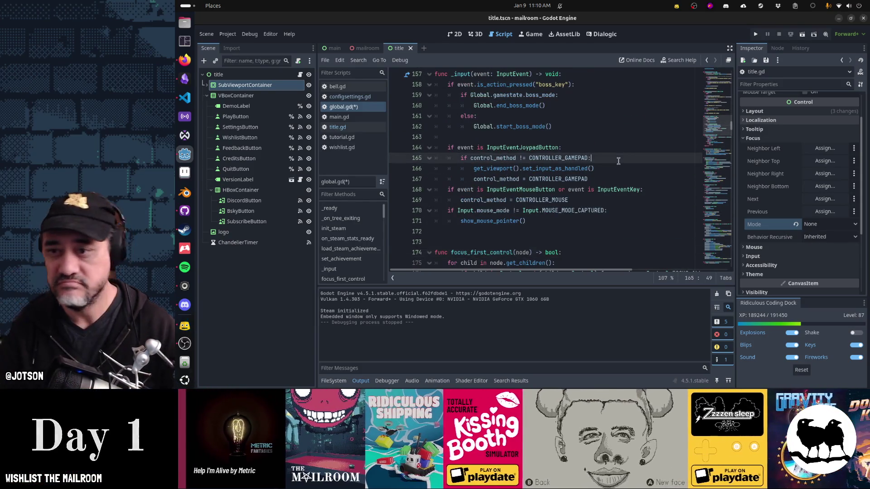
Copy the control_method check into the mouse branch and indent the CONTROLLER_MOUSE assignment under it
key("shift+Home")
key("Down")
key("Down")
key("Down")
key("Up")
key("Up")
key("Up")
key("shift+Down")
key("shift+Down")
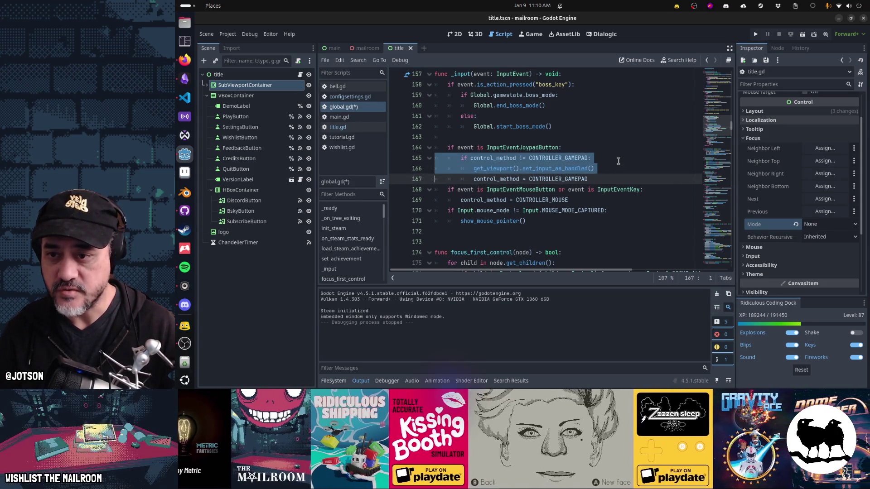
key("ctrl+c")
key("Down")
key("Down")
key("ctrl+v")
key("Tab")
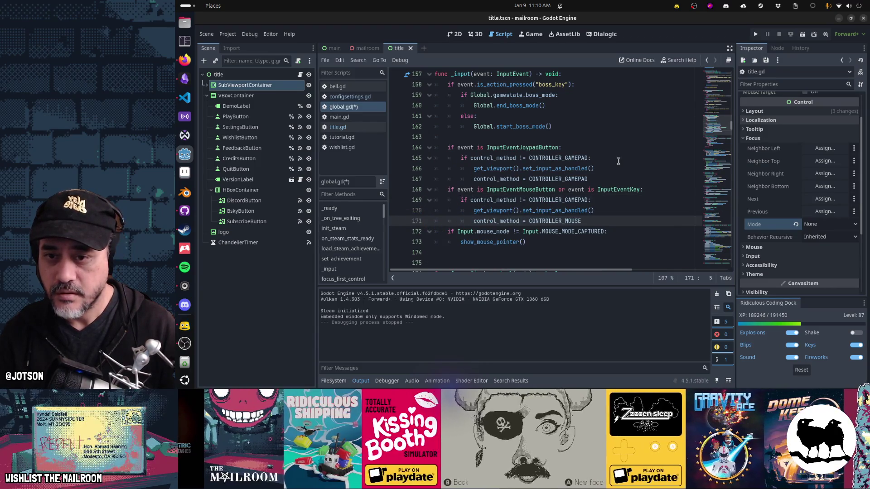
Replace CONTROLLER_GAMEPAD with CONTROLLER_MOUSE on line 169, save, and run the game
key("End")
key("ctrl+shift+Left")
key("Up")
key("Up")
key("End")
key("Left")
key("ctrl+shift+Left")
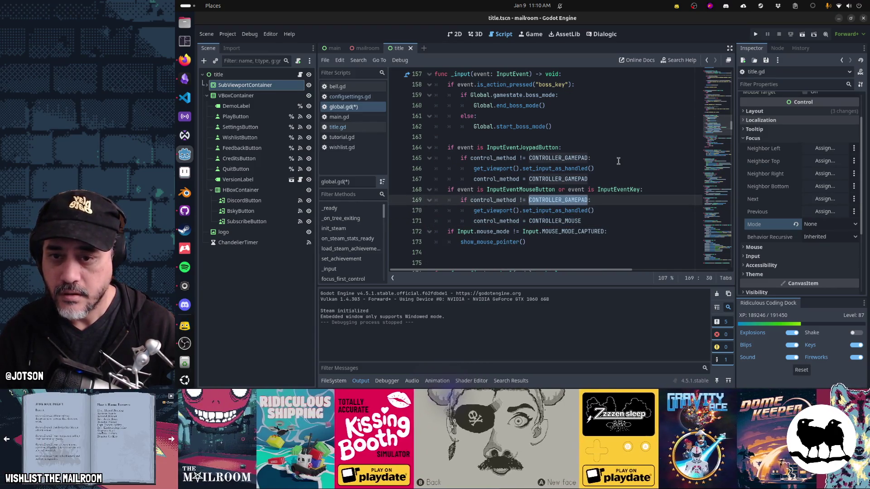
key("ctrl+v")
key("Down")
key("Down")
key("Down")
key("Home")
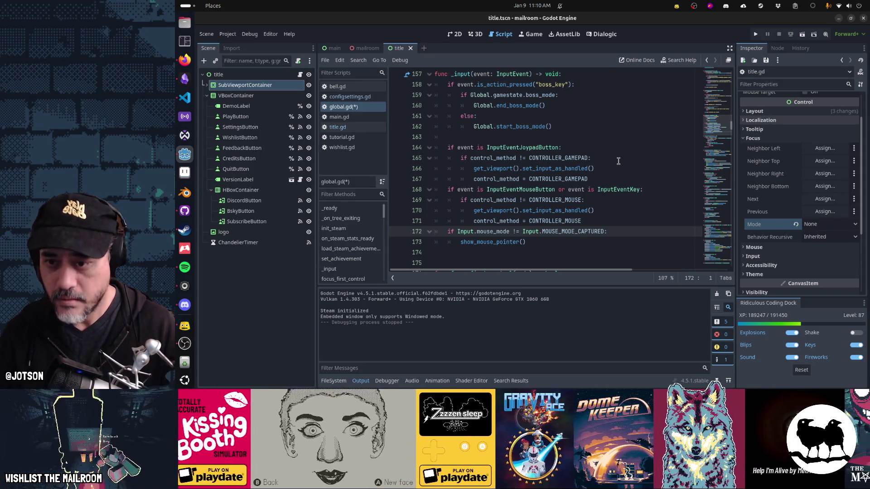
key("ctrl+s")
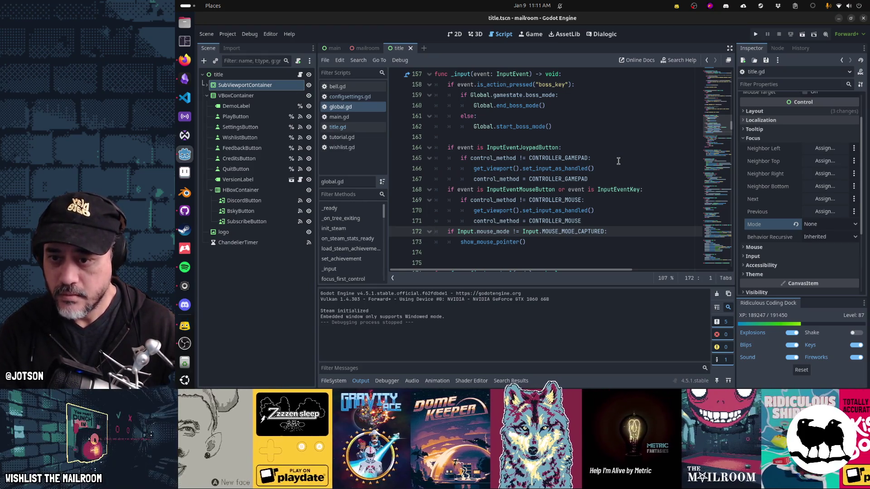
key("F5")
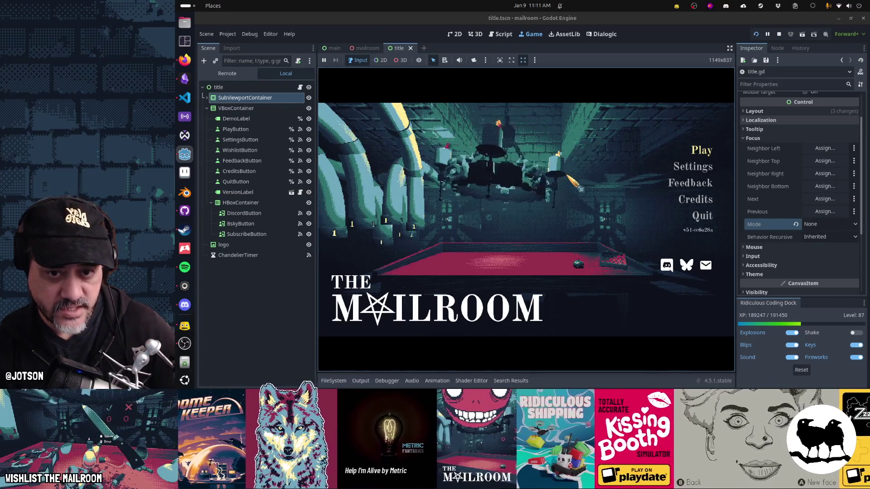
key("Down")
key("Down")
key("Down")
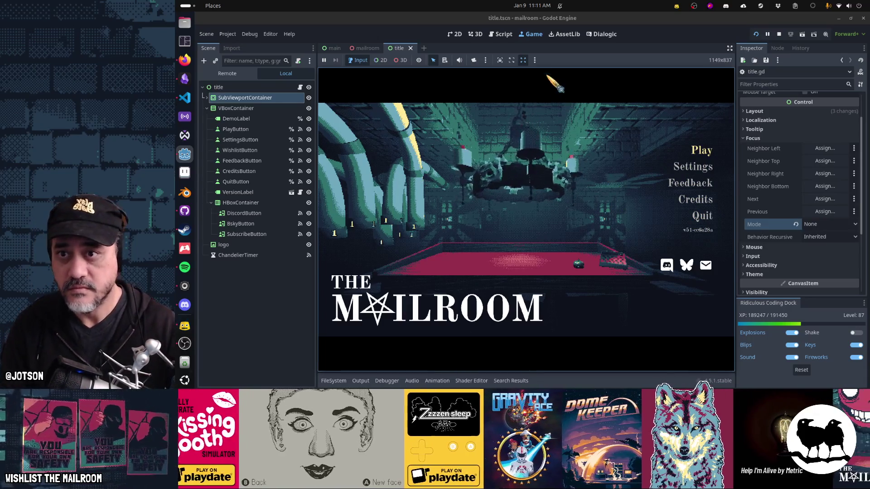
key("ctrl+F3")
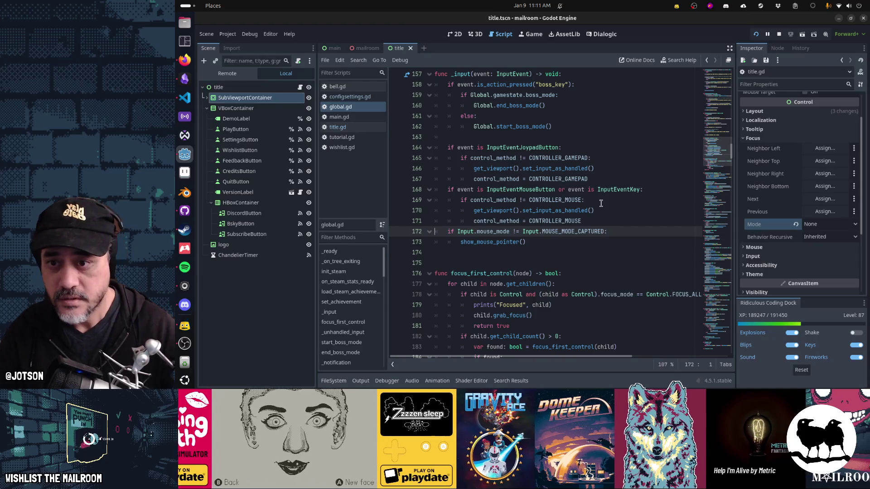
Add focus_first_control(get_tree().current_scene) after the gamepad branch's control_method assignment
key("Up")
key("Up")
key("Up")
key("End")
key("Return")
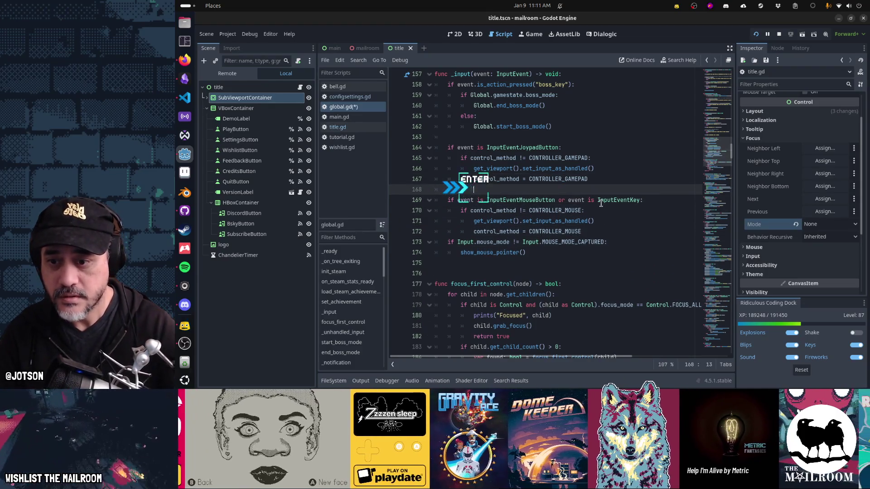
type("focus_first_control(")
key("Return")
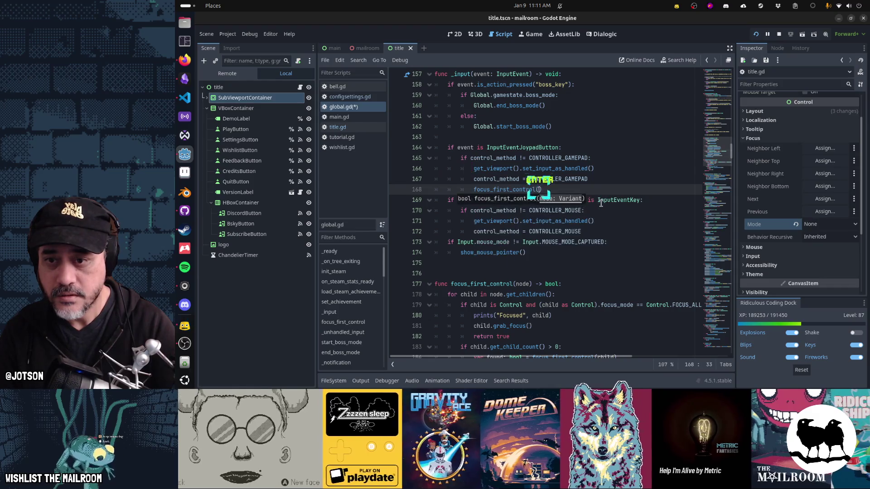
type("s")
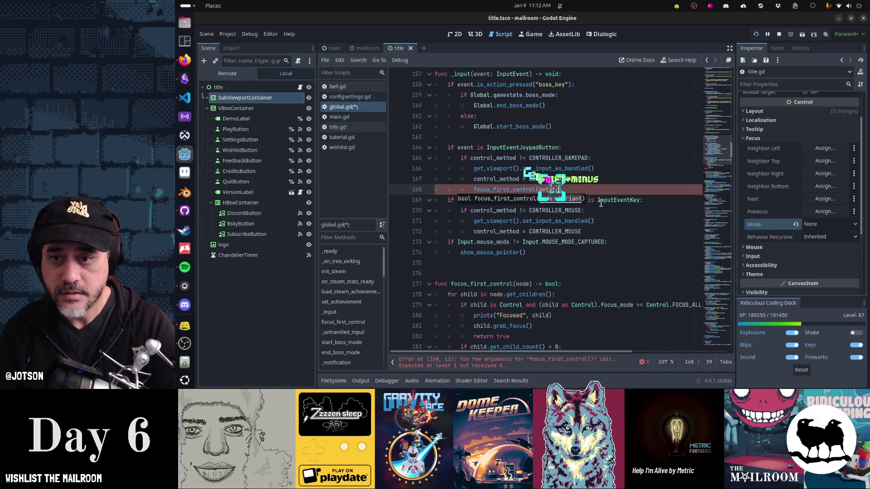
type("ree().current_sce")
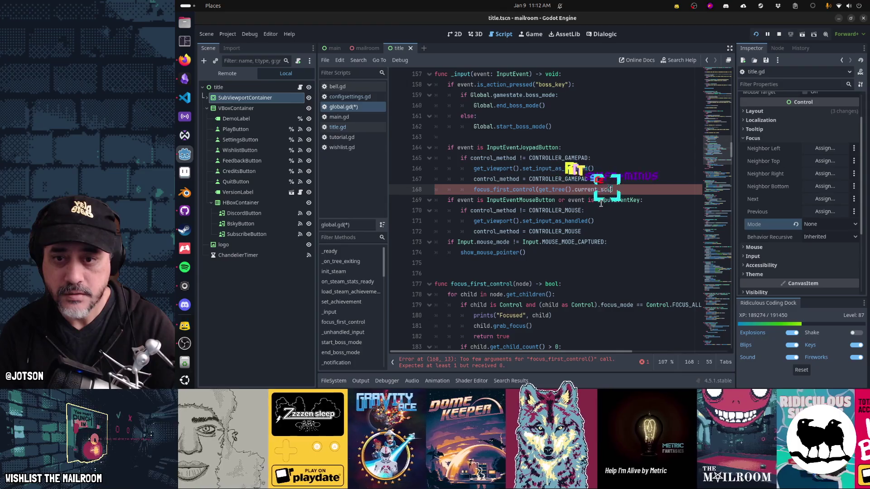
type("ne")
key("Down")
key("Down")
key("Down")
Paste the same focus_first_control call into the mouse branch and relaunch the game
key("Home")
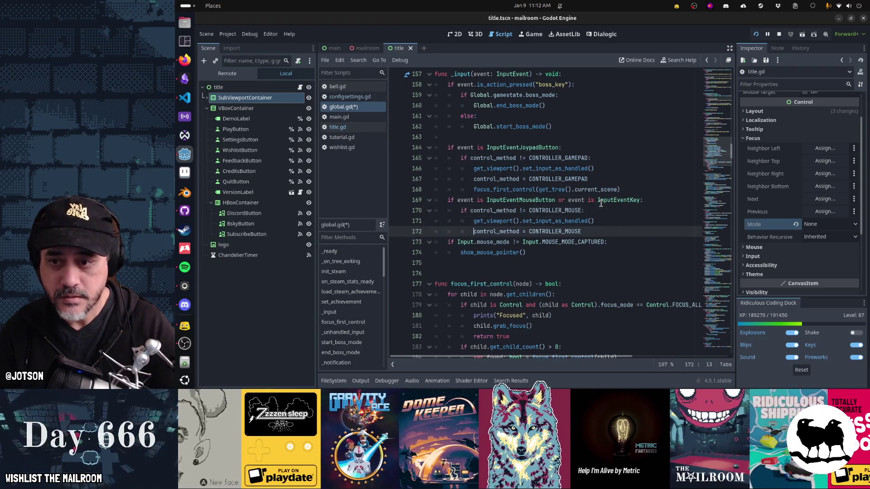
key("ctrl+v")
key("Return")
key("F5")
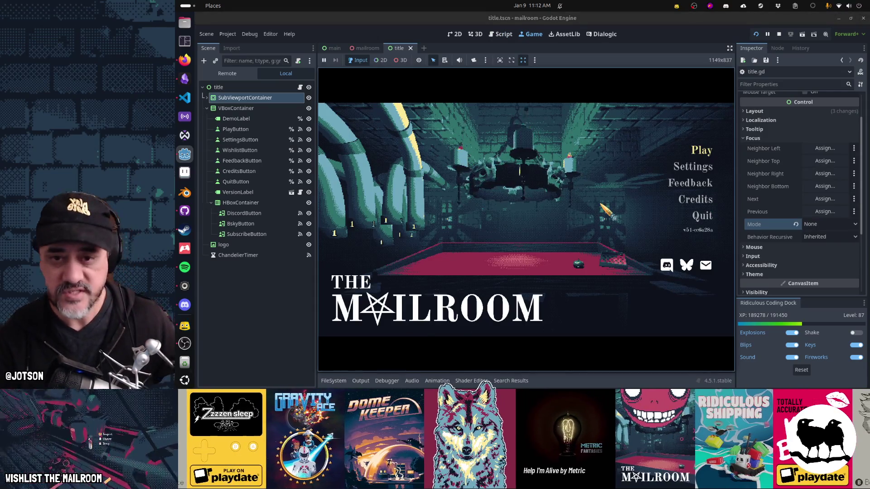
Move the title-menu focus up and down with the arrow keys, ending on Settings
key("Down")
key("Down")
key("Down")
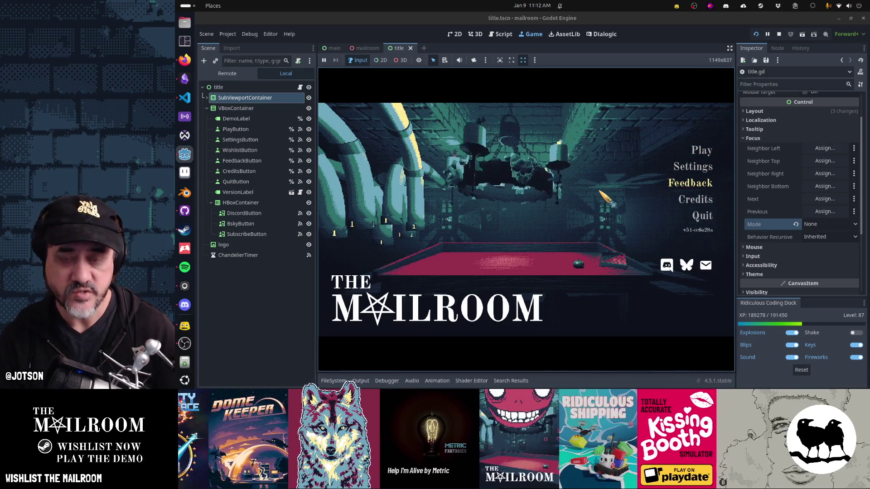
key("Down")
key("Down")
key("Down")
key("Up")
key("Up")
key("Down")
key("Down")
key("Down")
key("Up")
key("Up")
key("Up")
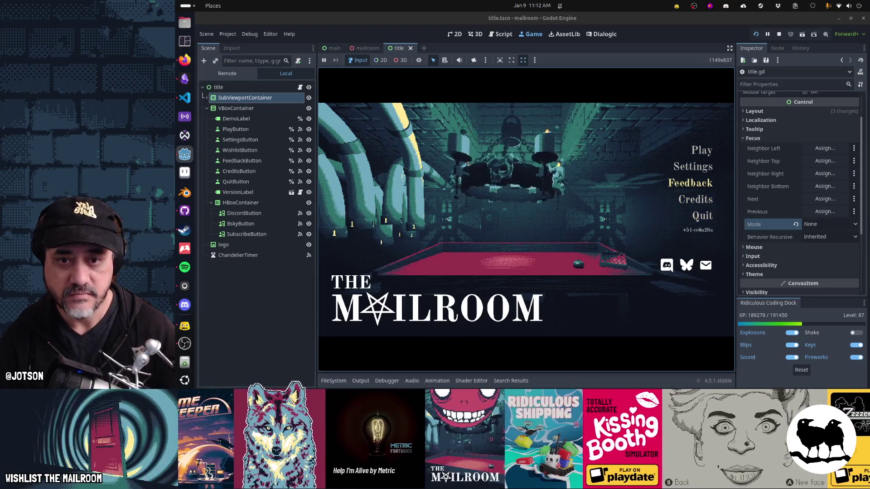
Open Settings, cycle Controls and General tabs with E and Q, then leave and return to the script
key("Return")
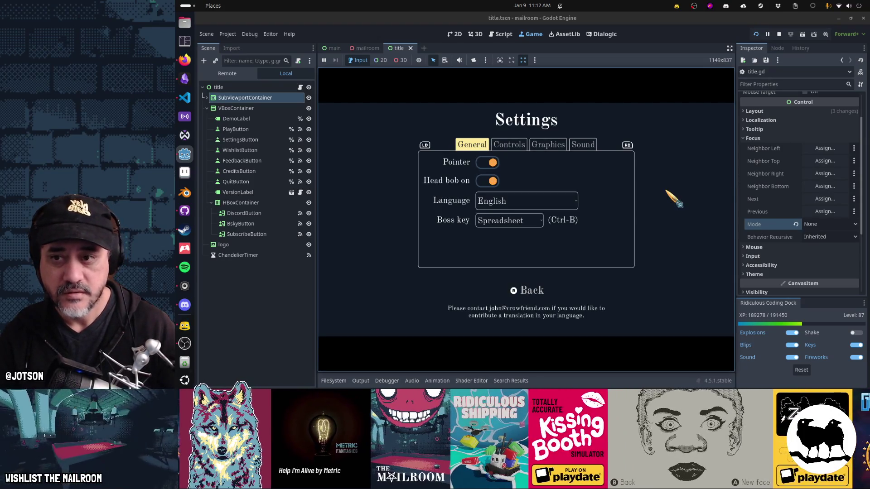
key("e")
key("q")
key("q")
key("q")
key("q")
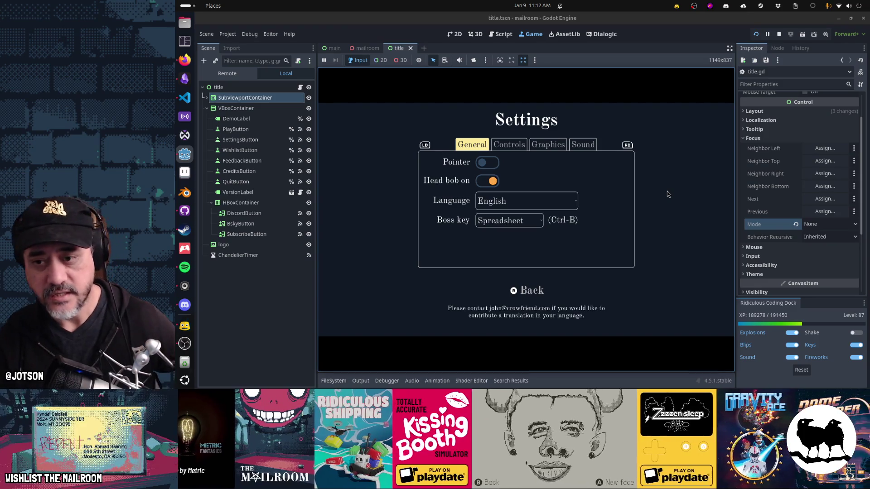
key("Escape")
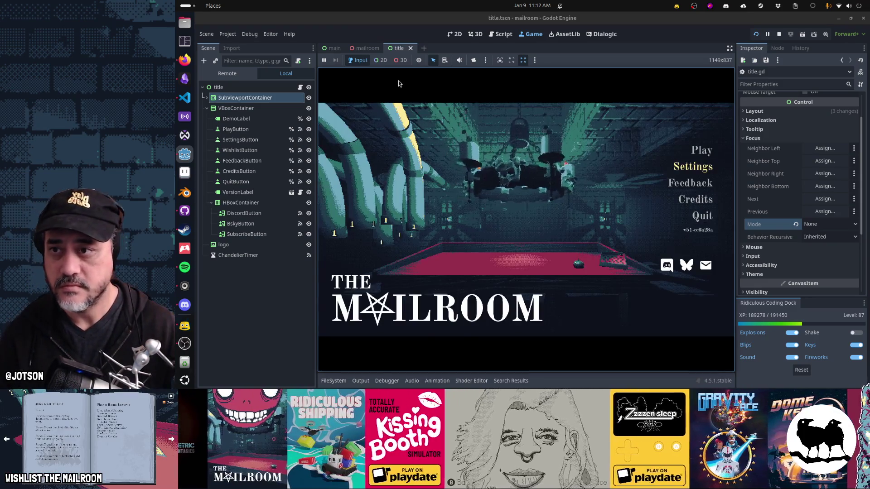
left_click(502, 34)
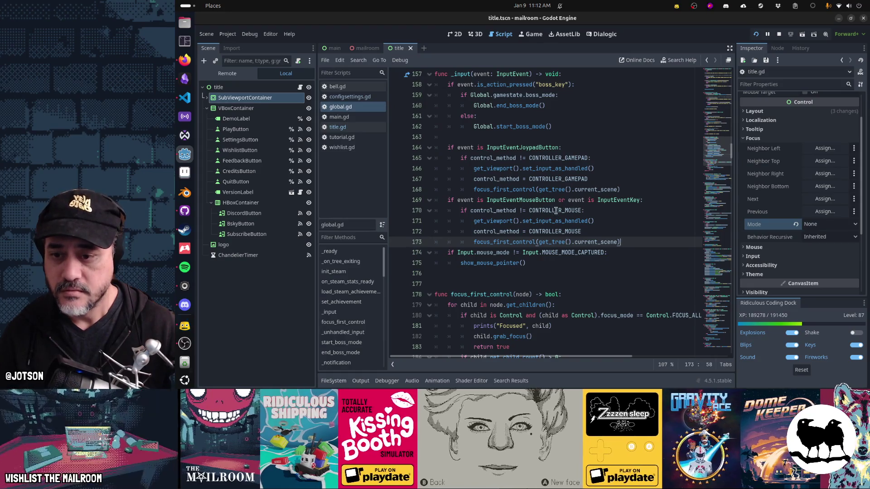
Clear the Output log and open the Settings screen in the running game
left_click(361, 381)
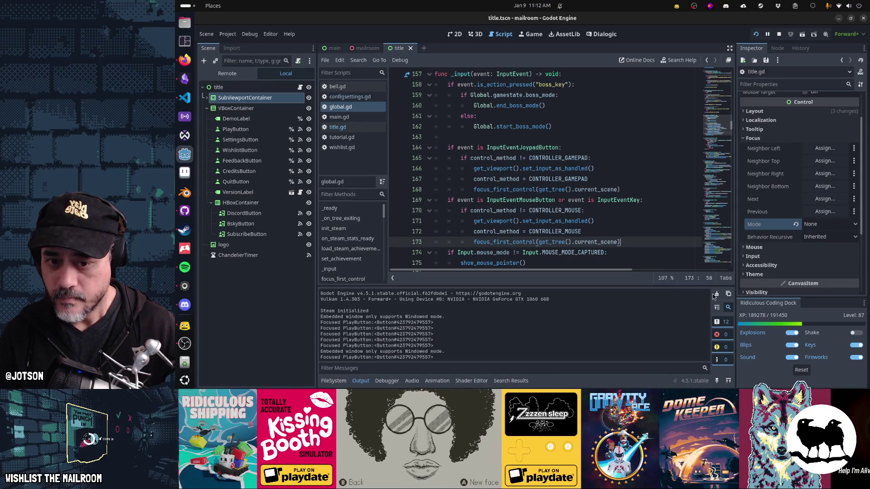
key("F5")
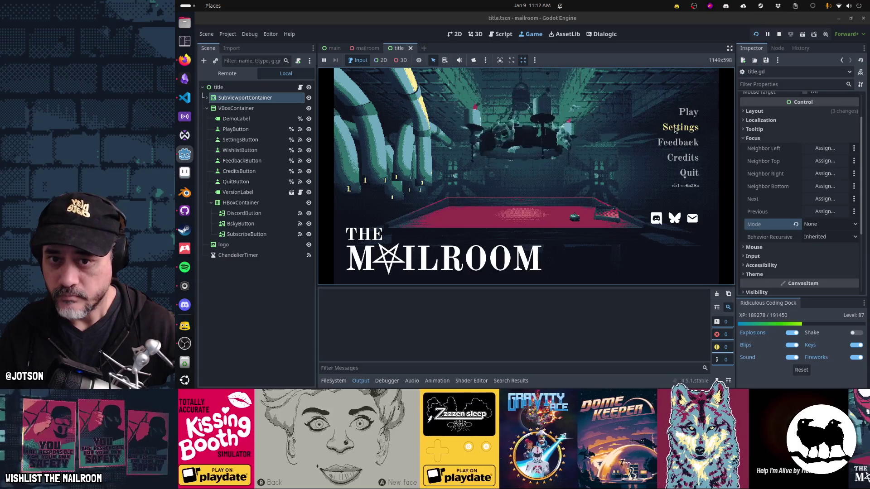
left_click(675, 126)
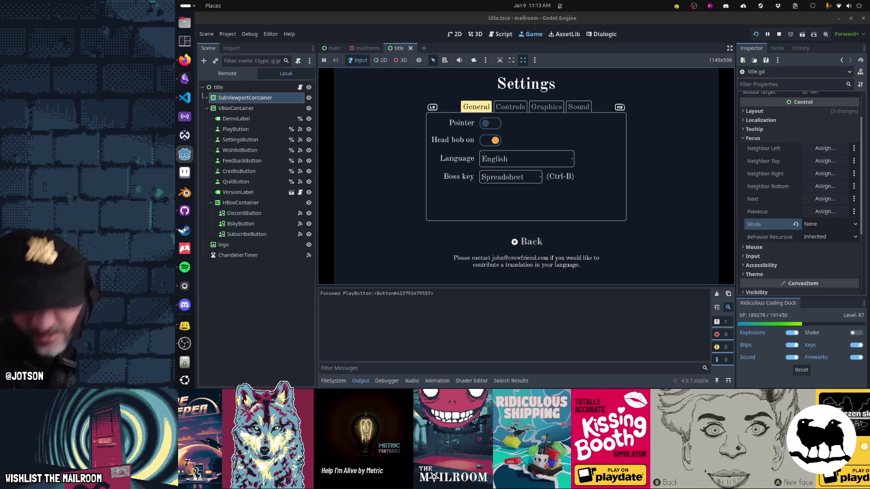
Remove the focus_first_control calls from both the gamepad and mouse branches of global.gd
left_click(504, 34)
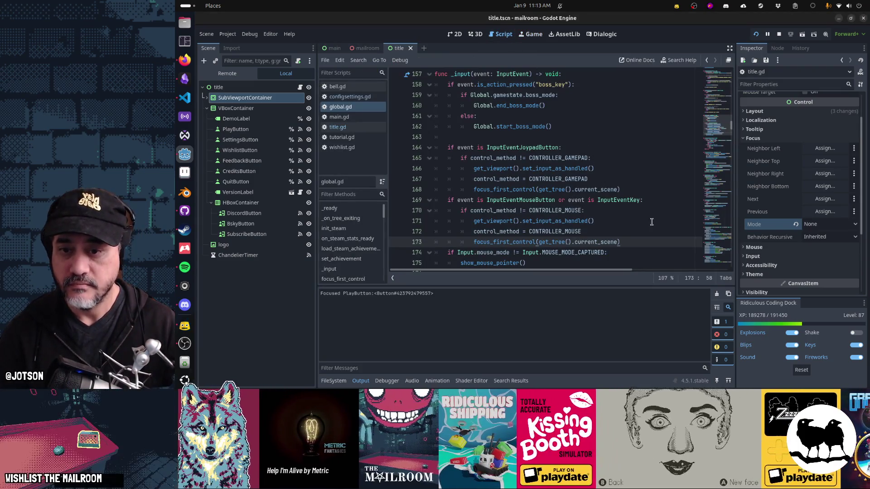
type("#")
key("Up")
key("Up")
key("Up")
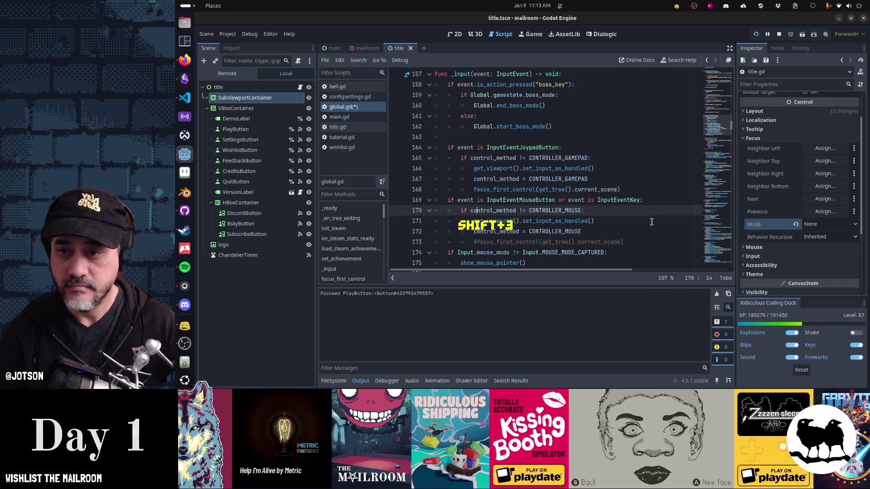
key("ctrl+x")
key("Down")
key("Down")
key("Down")
key("ctrl+x")
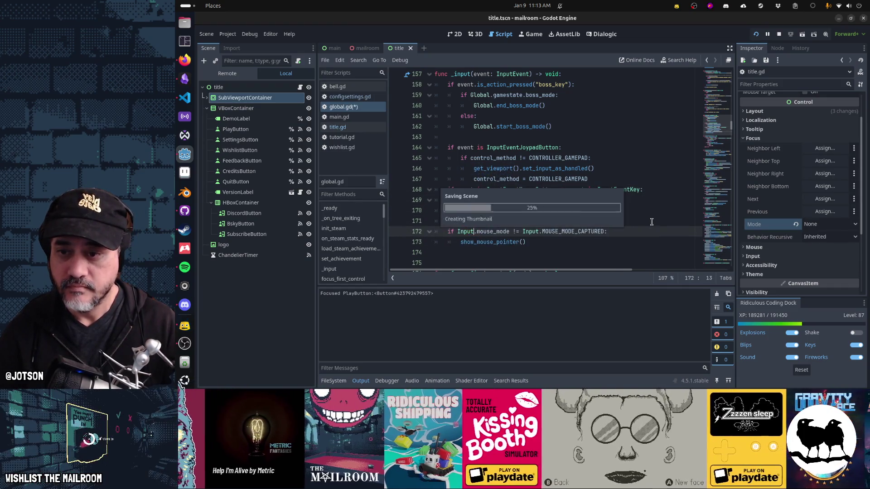
In the running game, toggle the Pointer setting by mouse and Enter, and cycle tabs with E/Q
key("ctrl+F4")
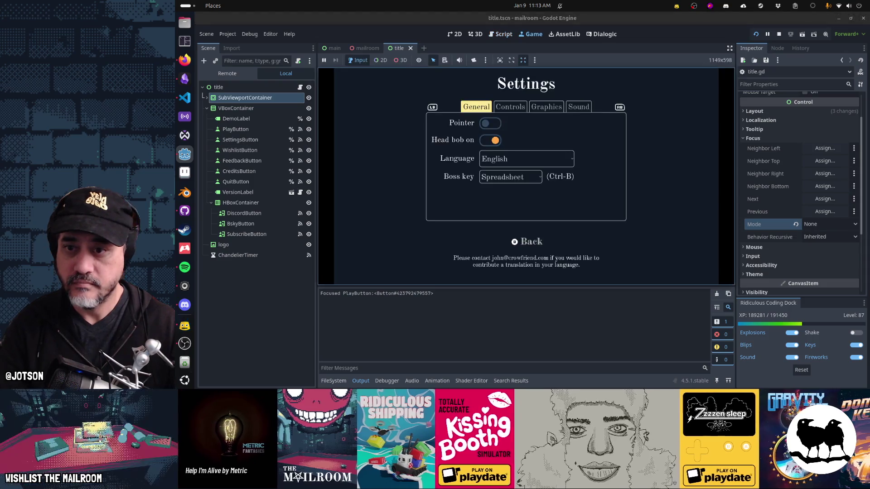
left_click(497, 126)
left_click(498, 126)
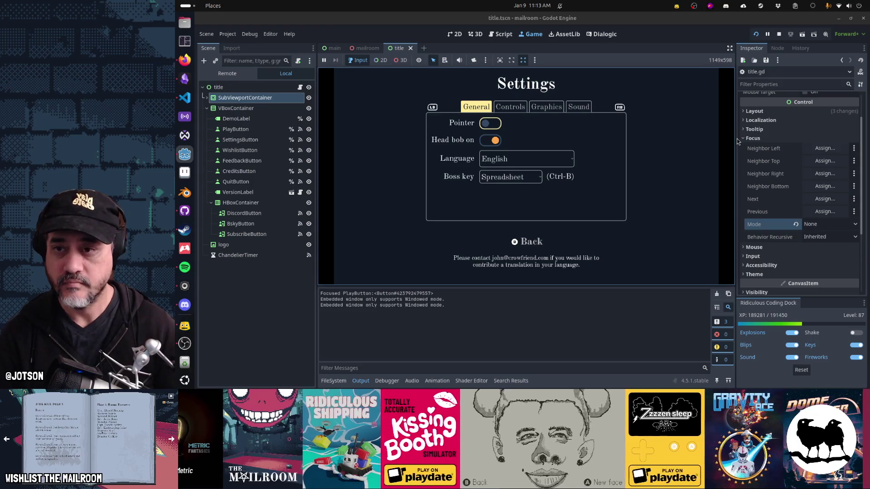
key("e")
key("e")
key("q")
key("q")
key("Return")
key("Return")
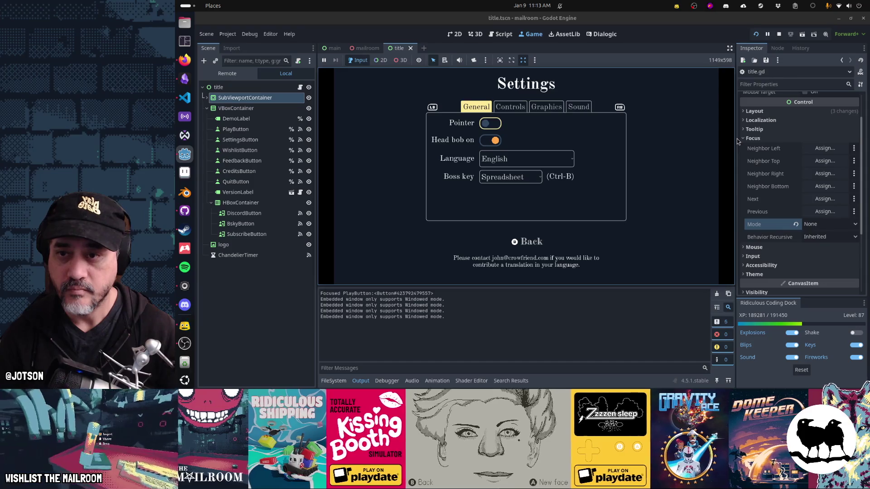
key("Return")
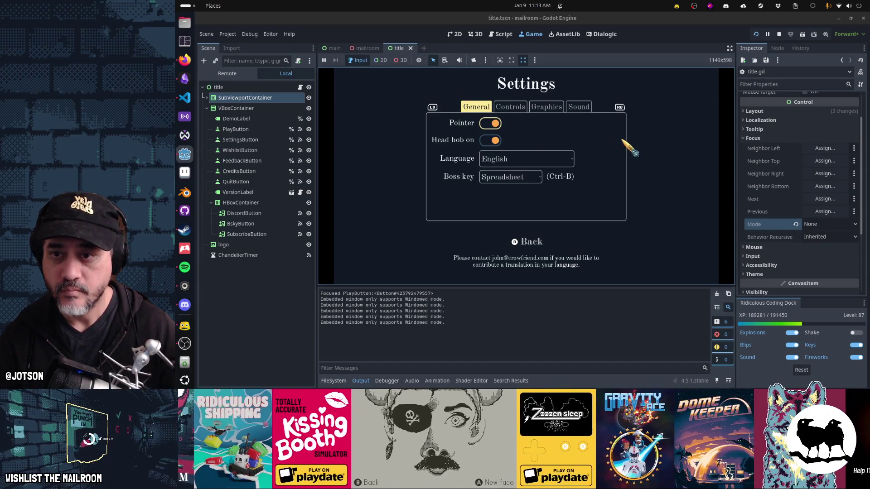
Click through Controls, Graphics and Sound tabs, keep display mode Fullscreen, then return to General
left_click(514, 111)
left_click(548, 111)
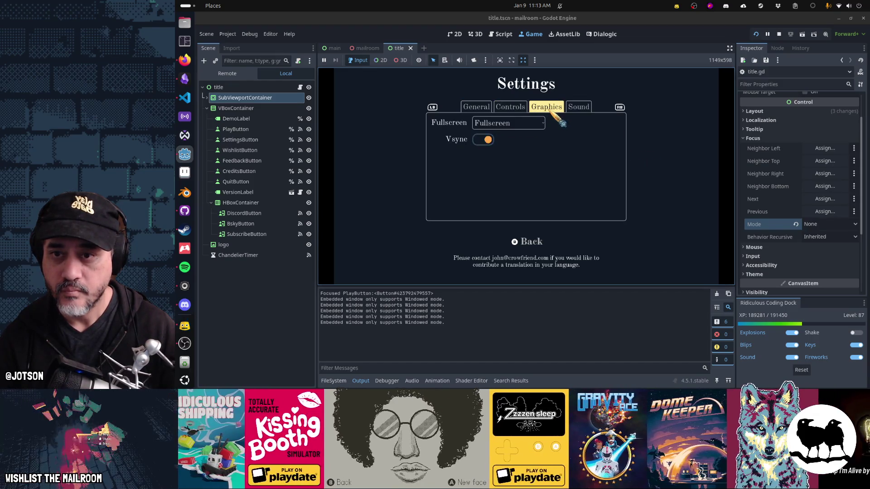
left_click(579, 112)
left_click(548, 110)
left_click(528, 122)
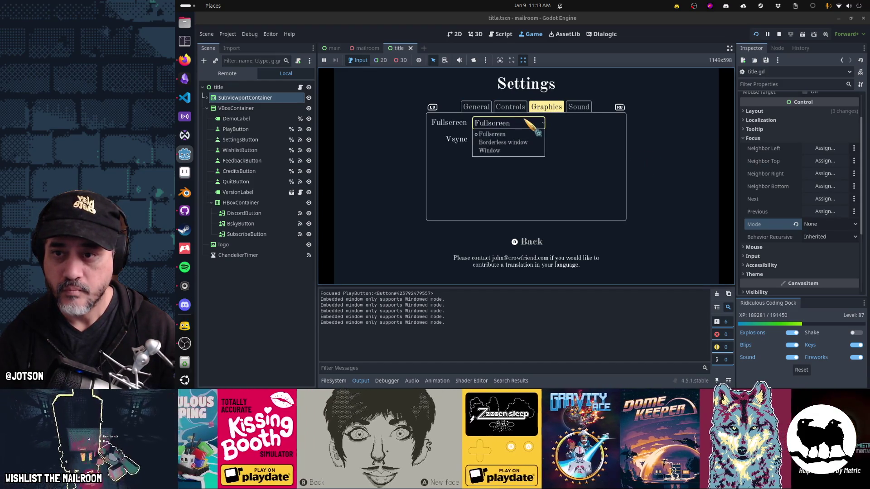
left_click(528, 123)
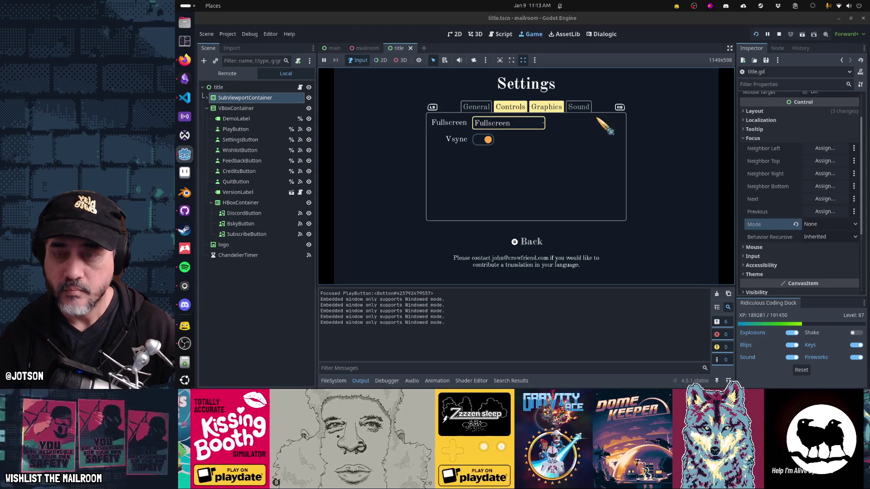
key("Down")
key("Up")
key("q")
key("q")
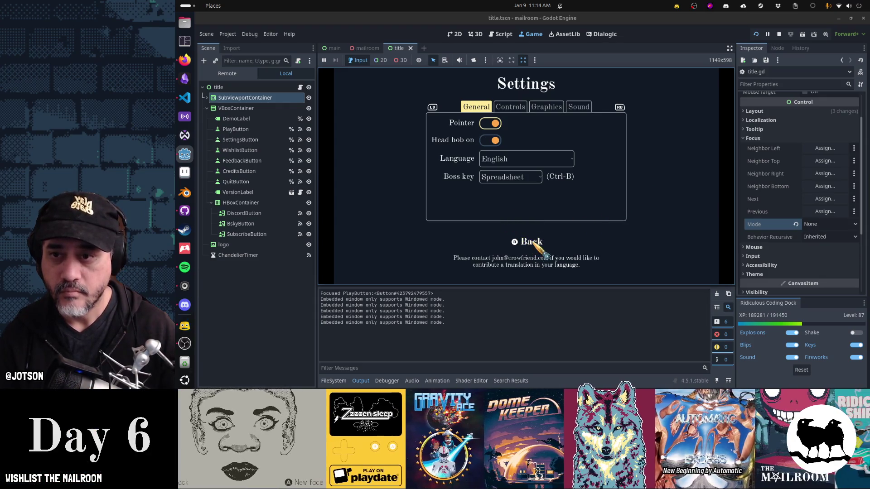
Click through all settings pages, then cycle them with Ctrl+Tab and Ctrl+Shift+Tab
left_click(509, 111)
left_click(547, 107)
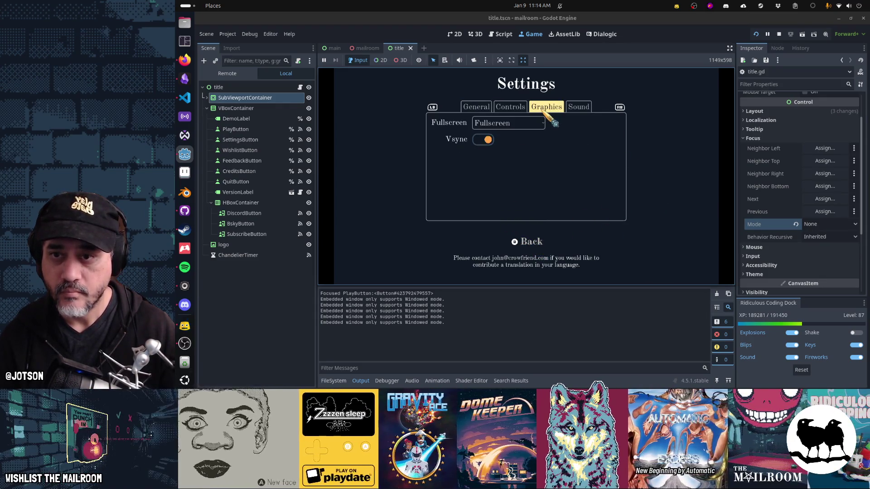
left_click(578, 107)
left_click(476, 107)
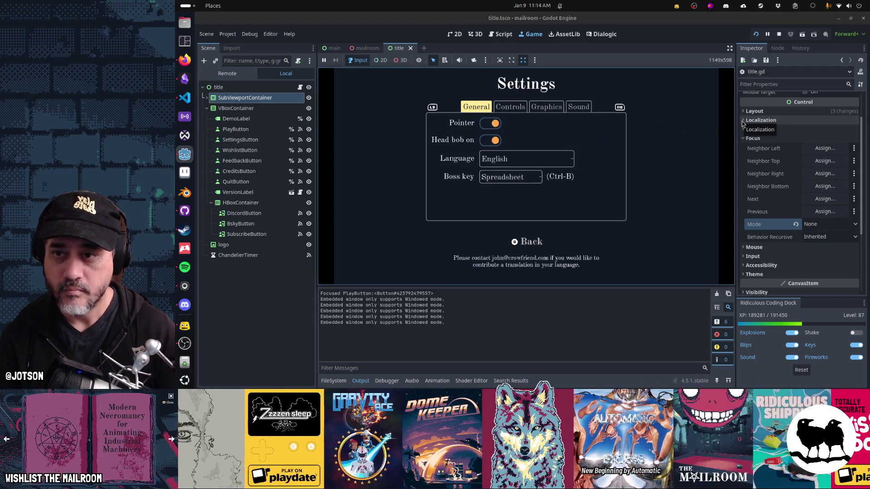
key("ctrl+Tab")
key("ctrl+Tab")
key("ctrl+shift+Tab")
key("ctrl+shift+Tab")
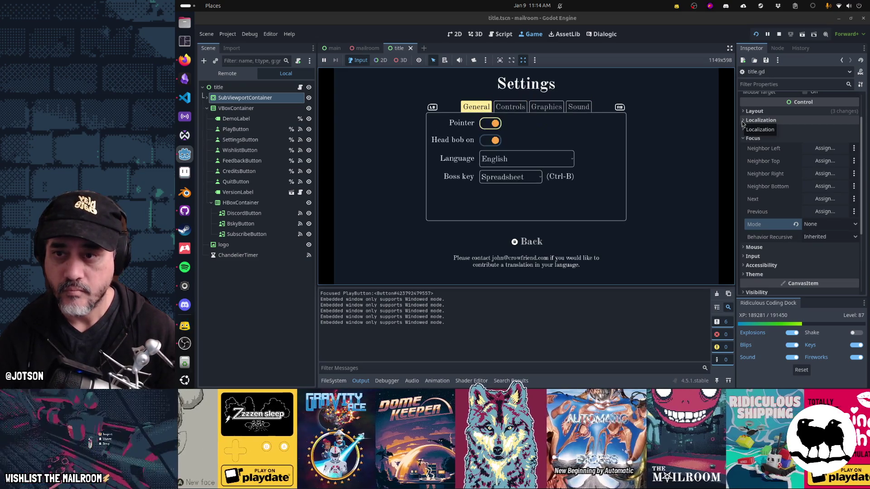
Move focus through the General options, leave Settings to the title, and stop the game
key("Down")
key("Down")
key("Down")
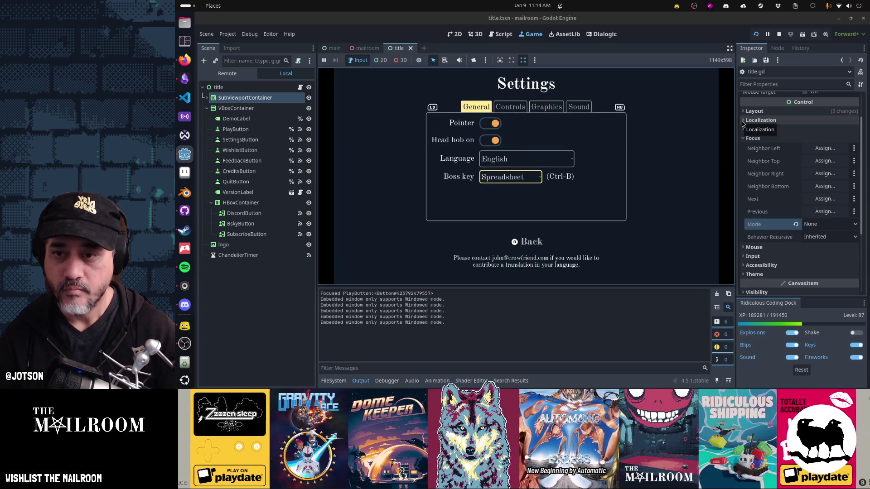
key("Up")
key("Up")
key("Up")
key("Escape")
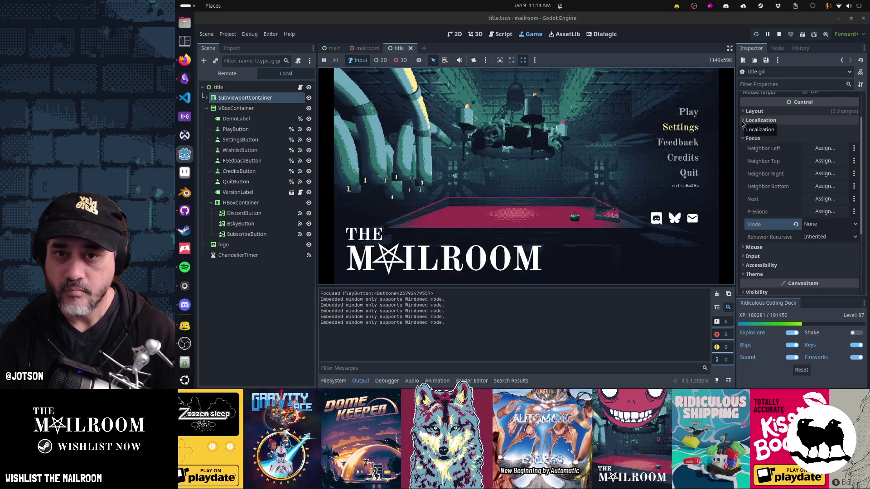
key("Return")
key("Escape")
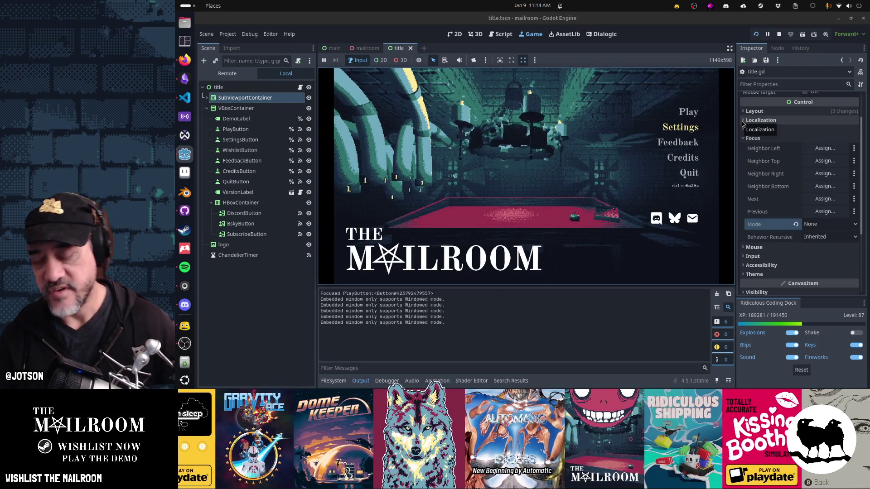
key("F8")
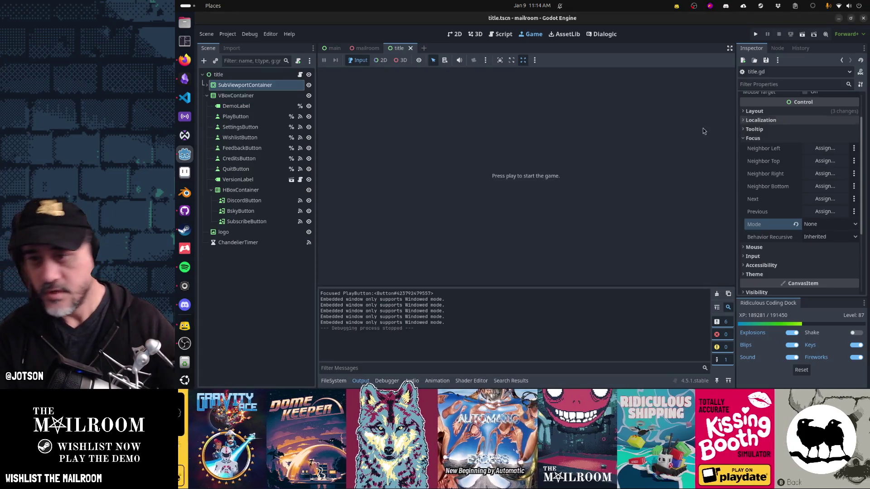
Cut the focus_first_control function (lines 174–186) out of global.gd and save
left_click(502, 34)
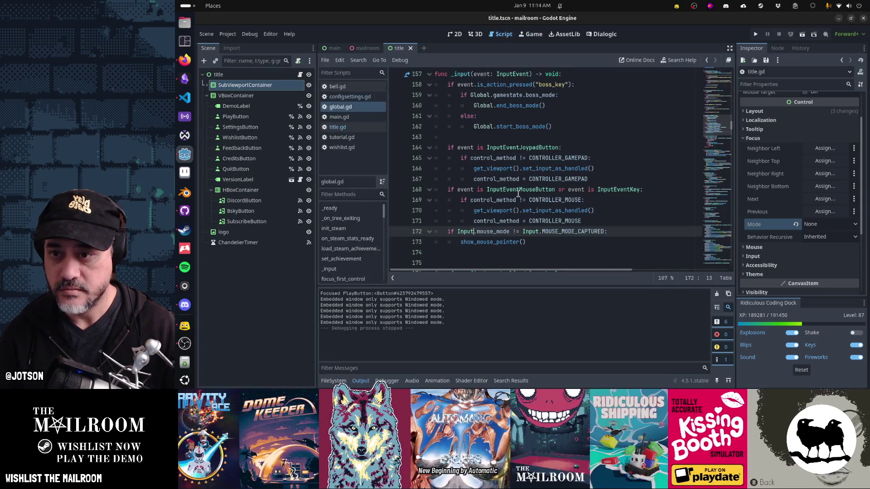
scroll(518, 194, "down", 5)
left_click(521, 222)
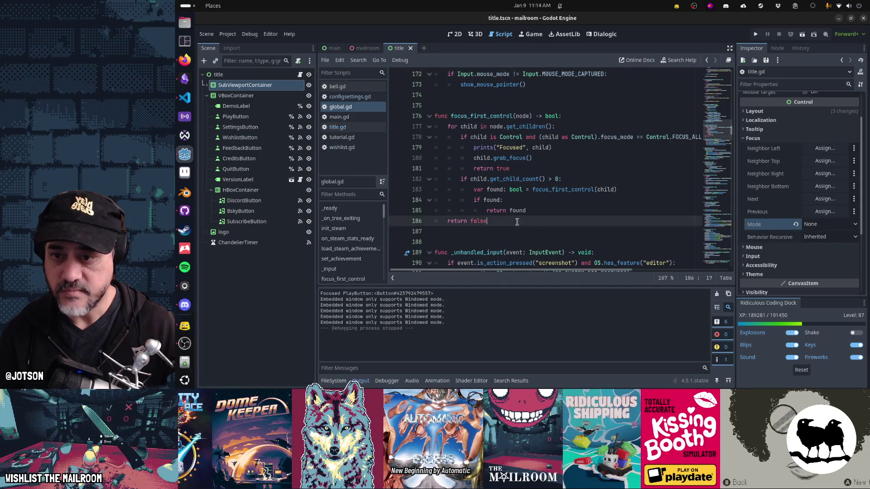
left_click_drag(448, 231, 436, 95)
key("ctrl+x")
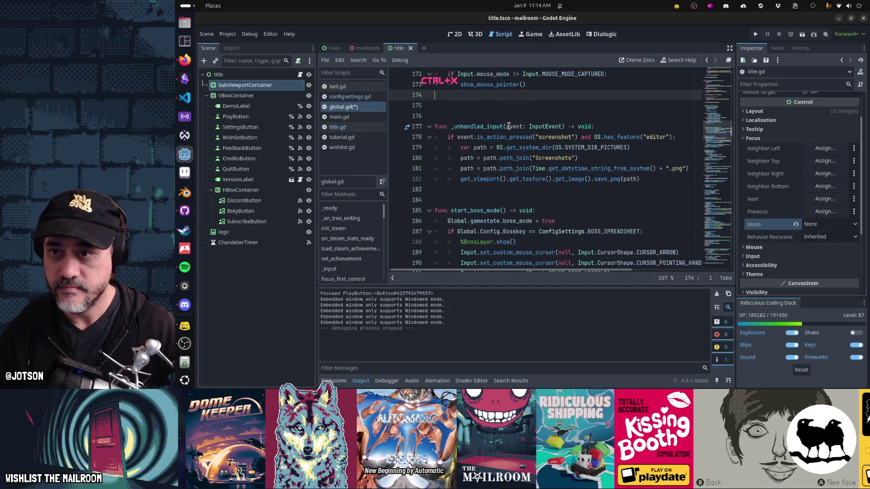
key("ctrl+s")
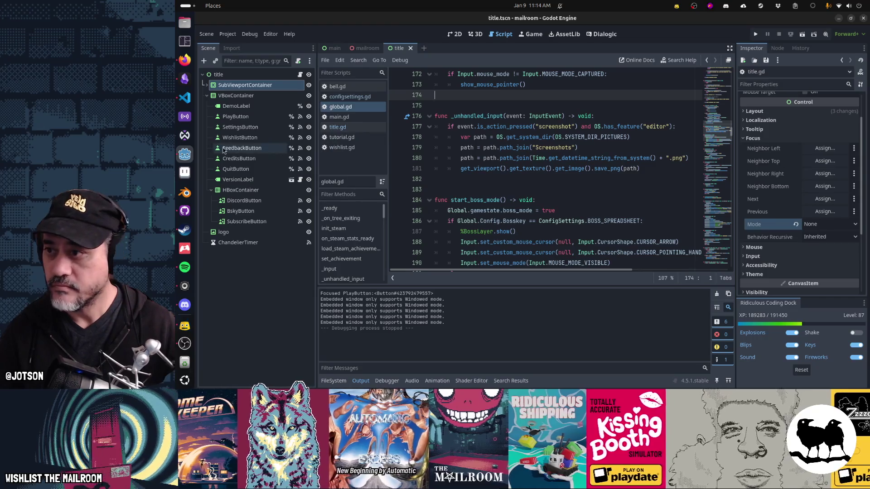
left_click(185, 79)
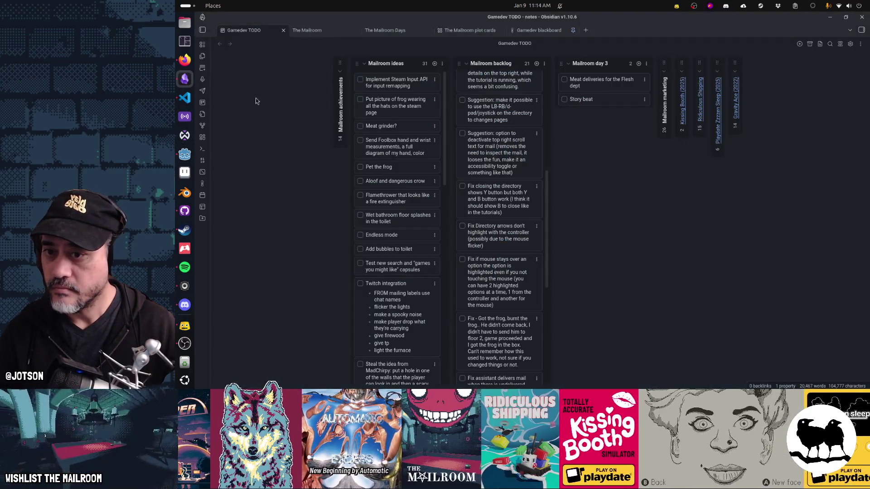
Check off the Fix mouse flickers card and archive it
scroll(494, 190, "down", 5)
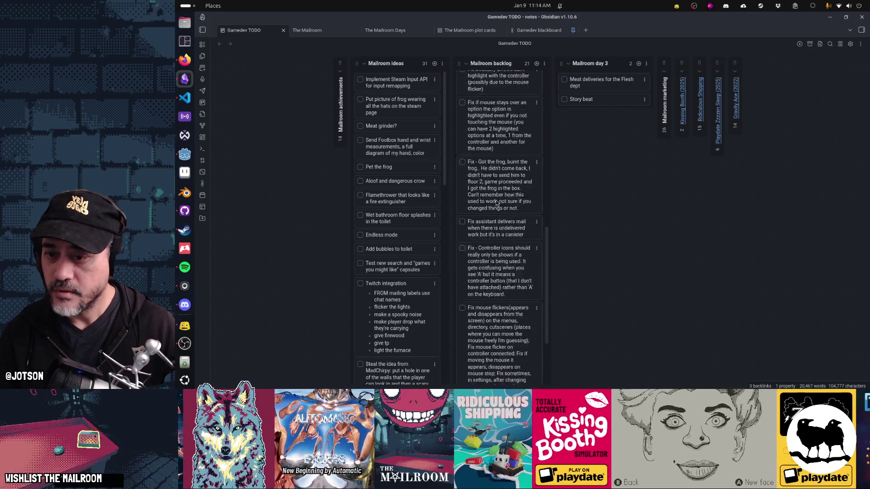
scroll(496, 203, "down", 1)
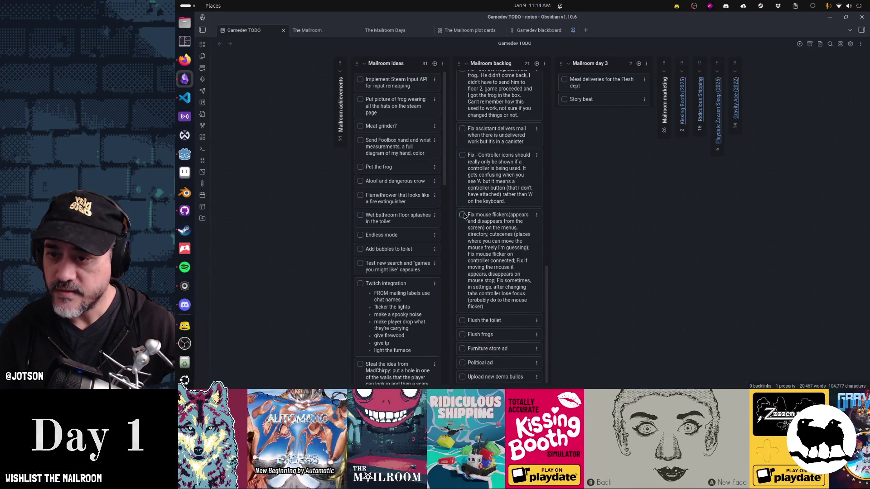
left_click(462, 215)
left_click(536, 216)
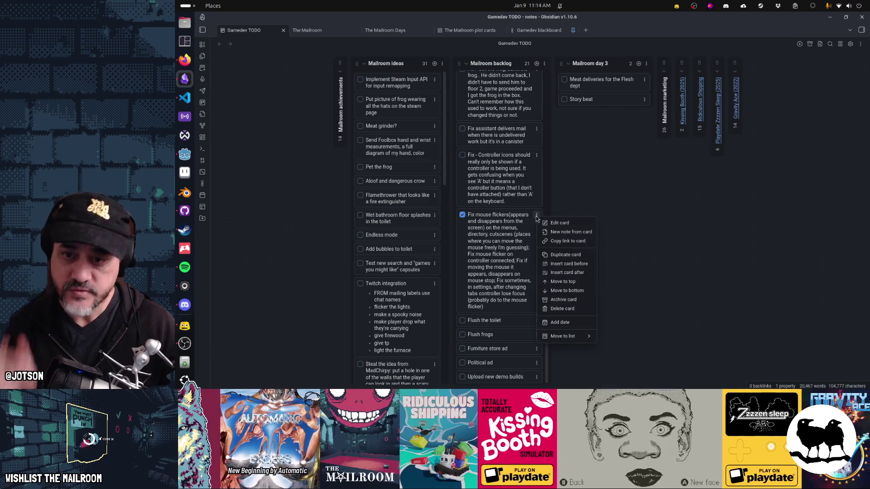
left_click(563, 300)
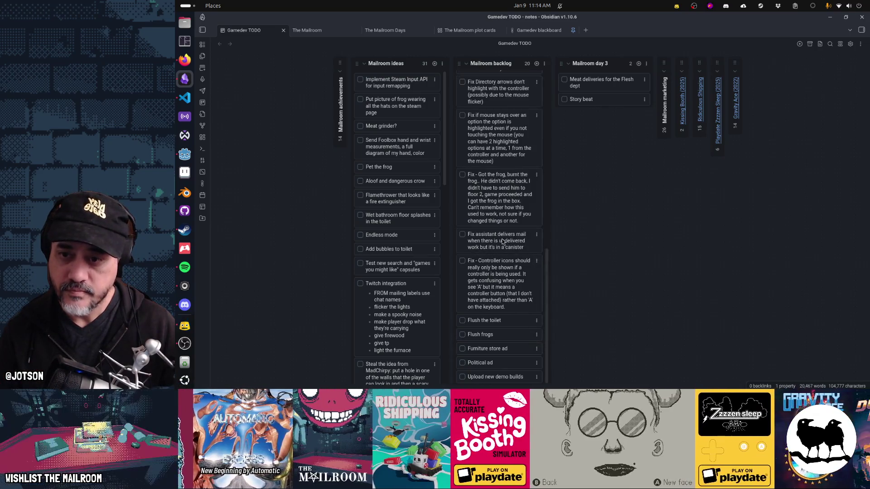
Archive all completed cards on the Mailroom board, then switch to GitHub Desktop's commit summary
scroll(500, 243, "up", 9)
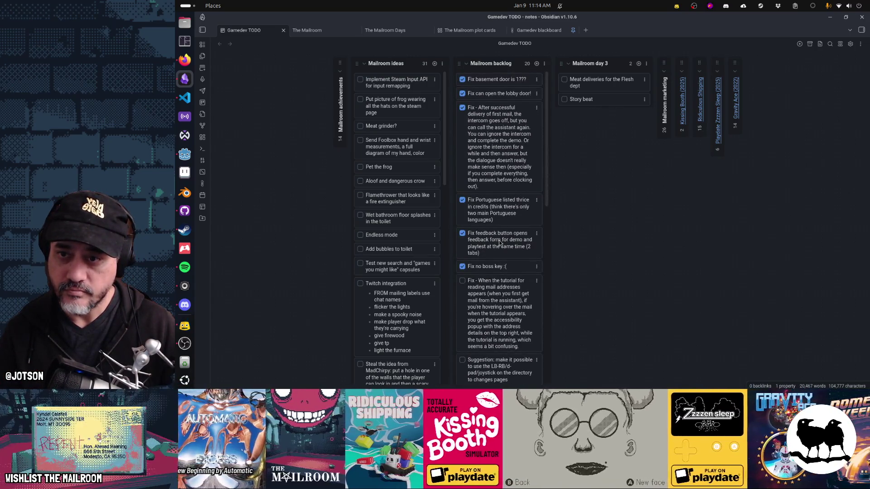
left_click(860, 44)
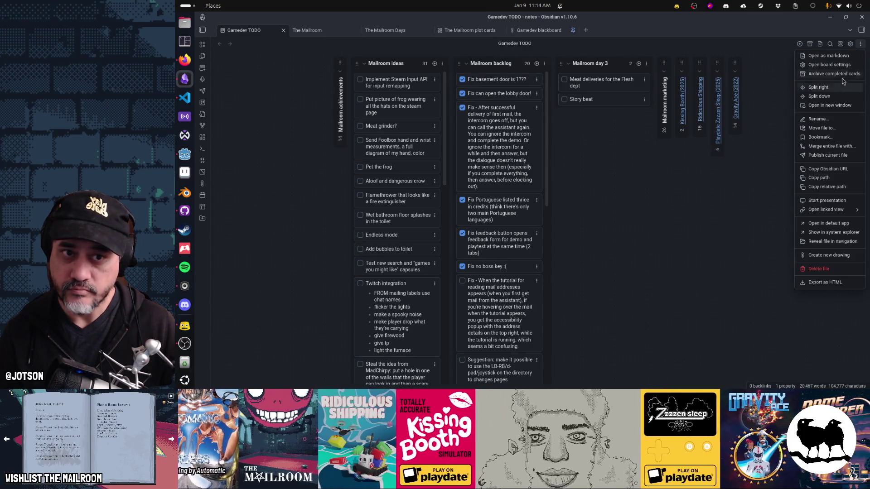
left_click(820, 73)
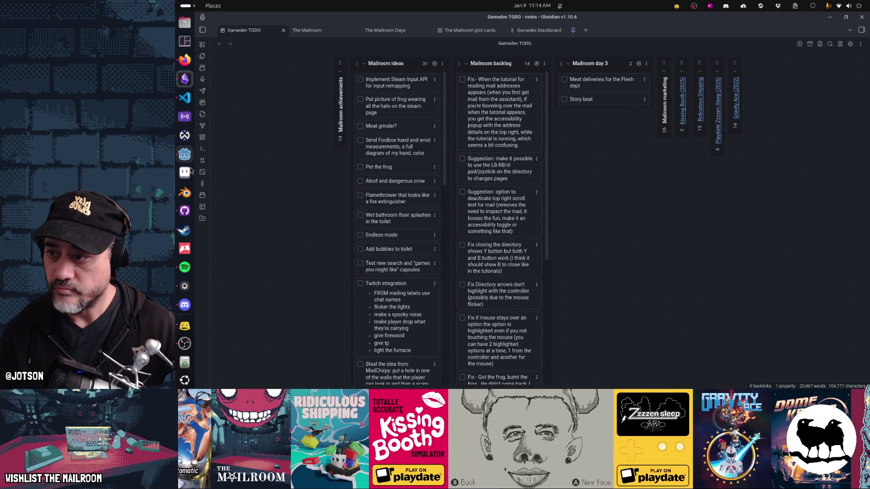
left_click(185, 210)
left_click(432, 275)
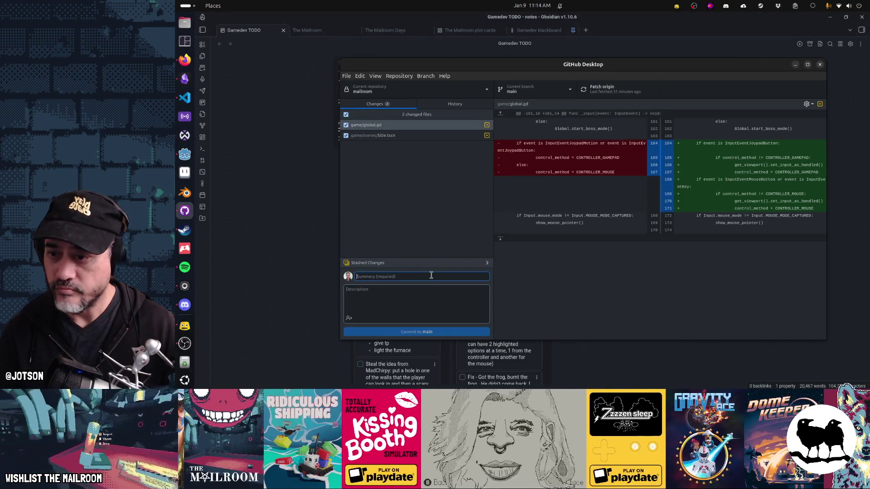
Commit global.gd and title.tscn to main as 'Fix mouse flicker caused by input jitter' and push to origin
type("Fix mouse flicker")
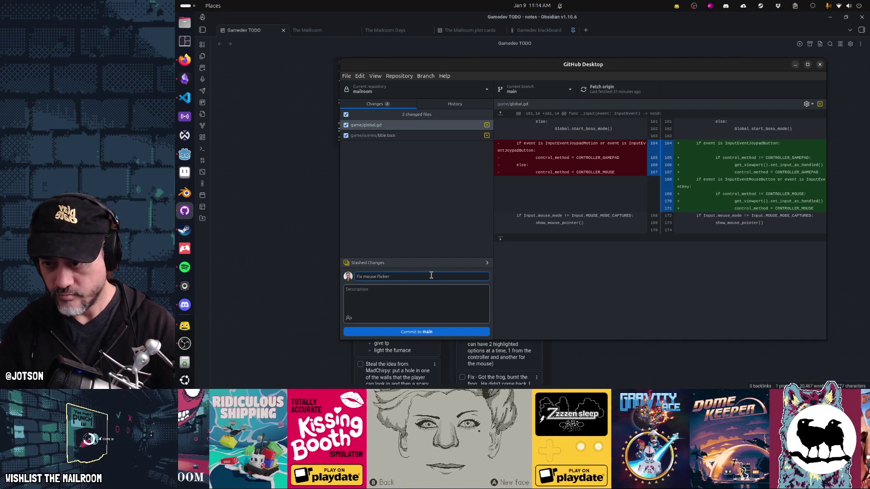
type(" caused by input jitt")
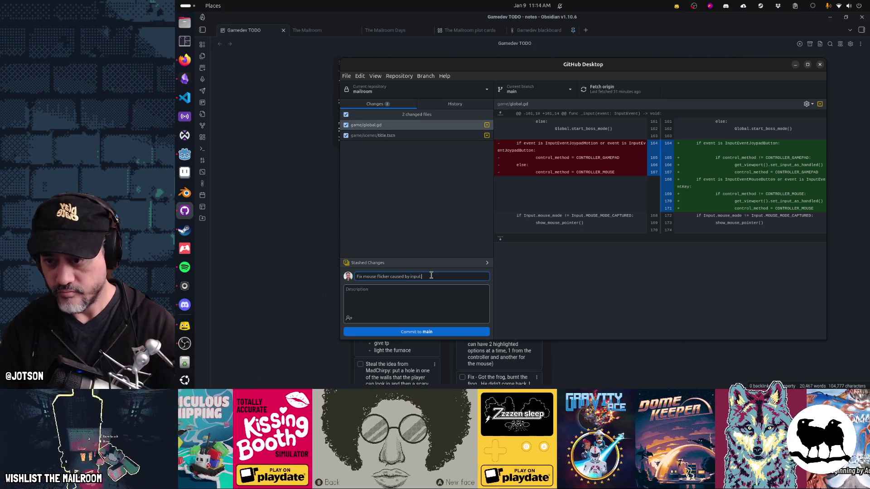
type("er")
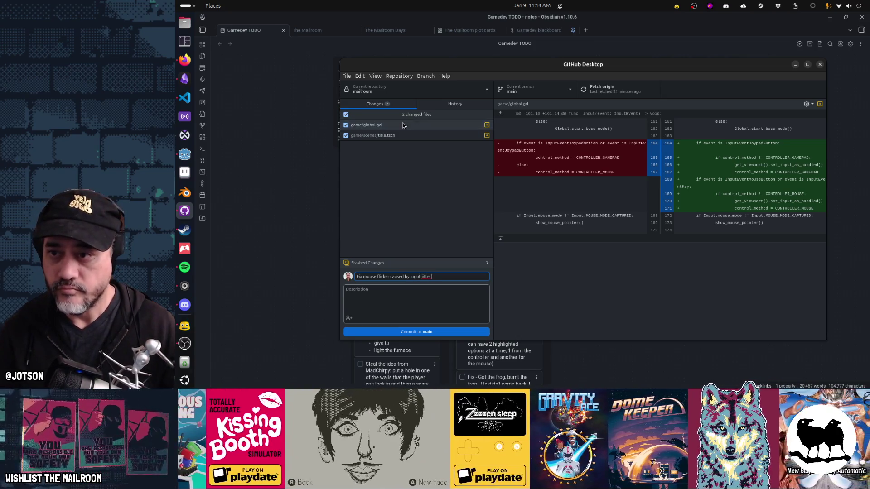
left_click(403, 126)
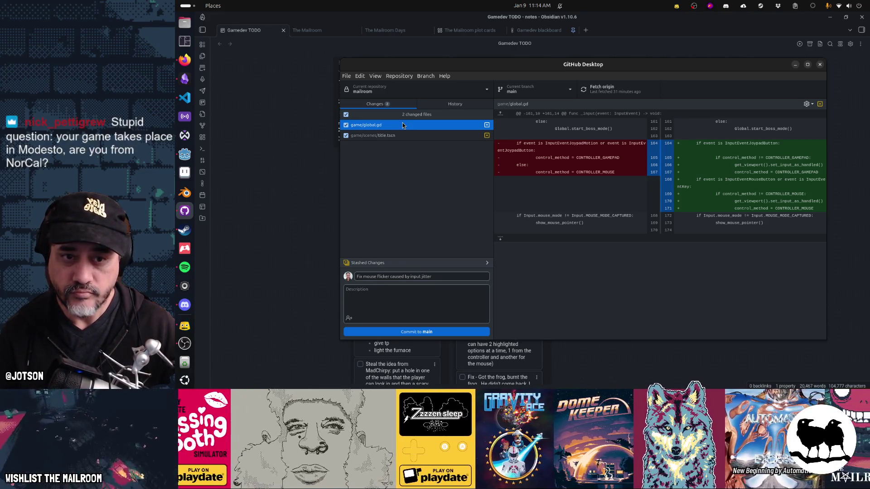
left_click(420, 331)
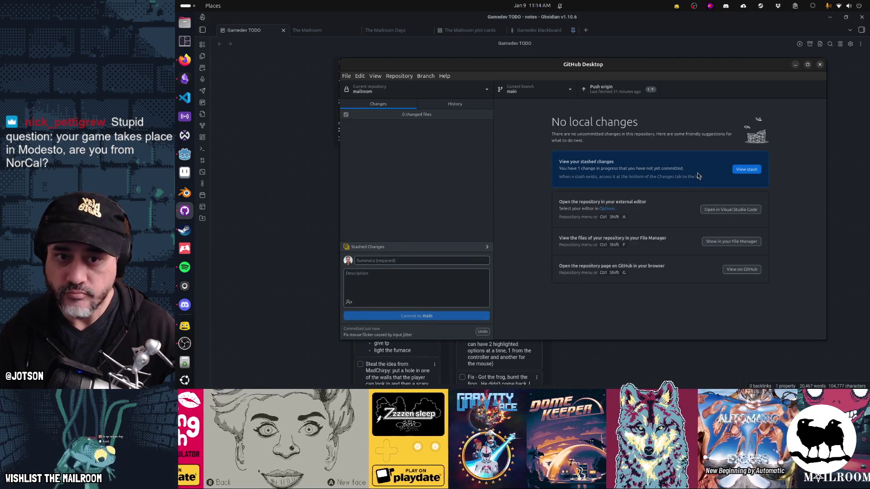
left_click(604, 89)
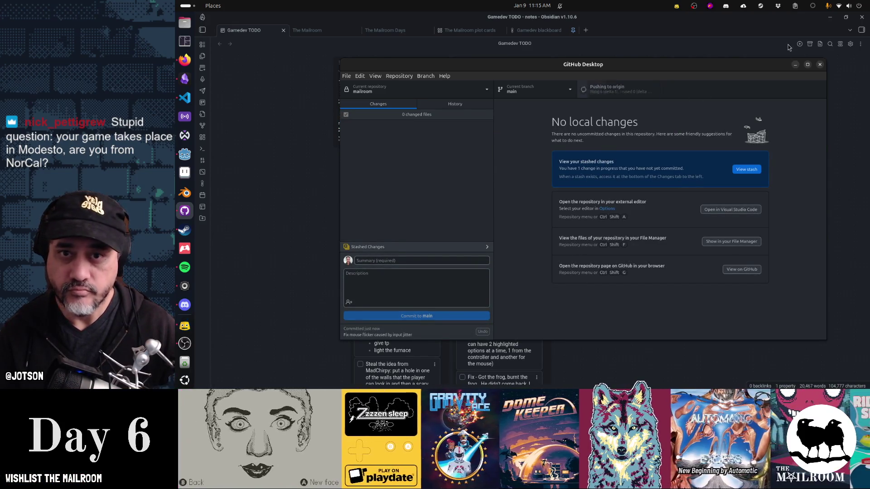
left_click(788, 48)
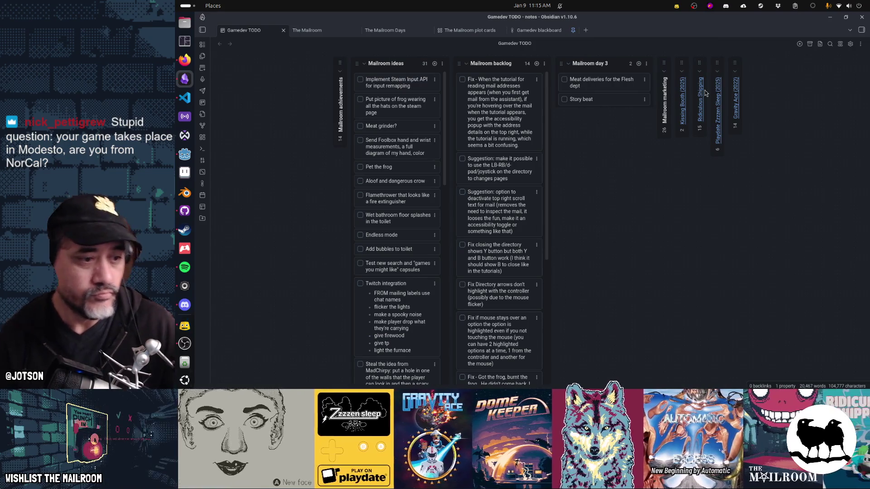
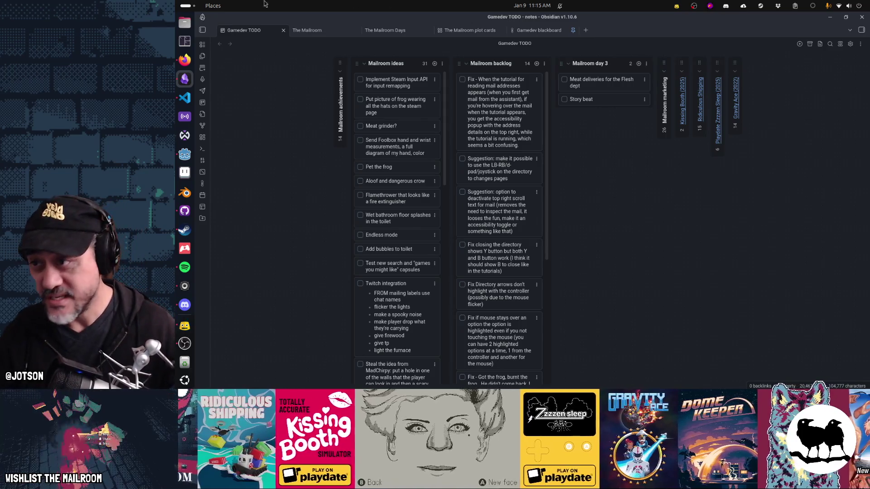
Bring Firefox to the front and search the web for 'modesto california'
left_click(185, 60)
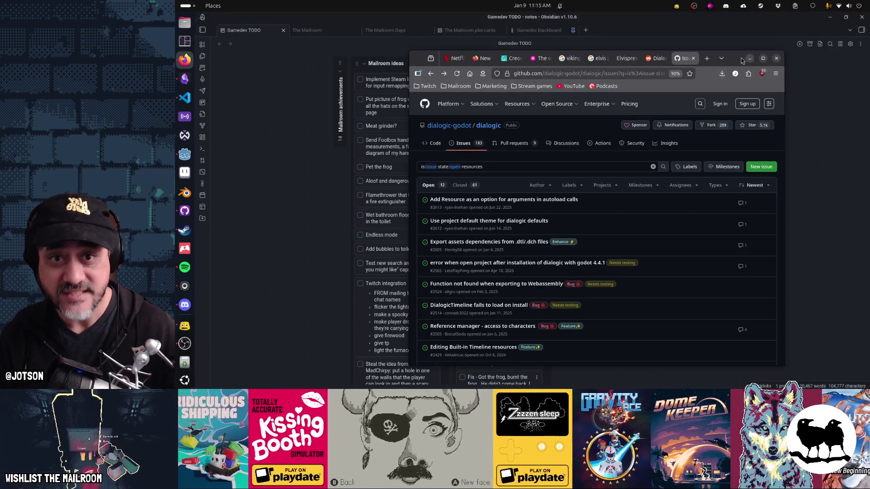
left_click(588, 73)
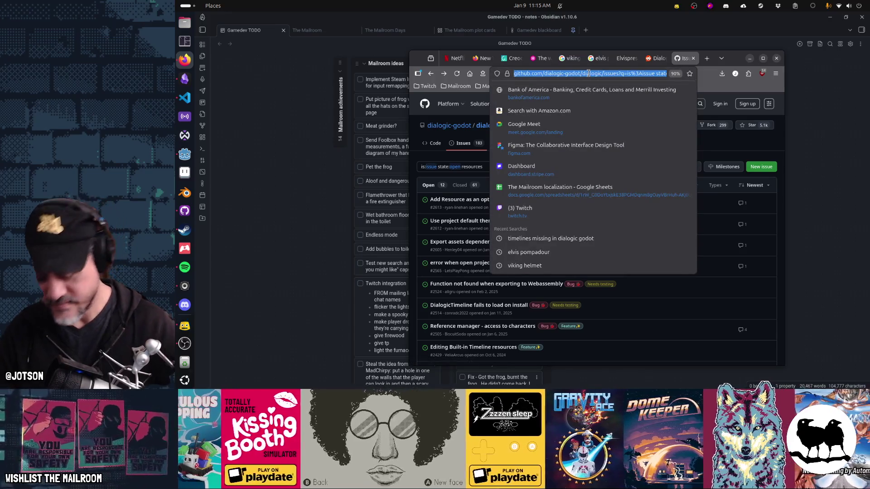
type("modest")
type("o california")
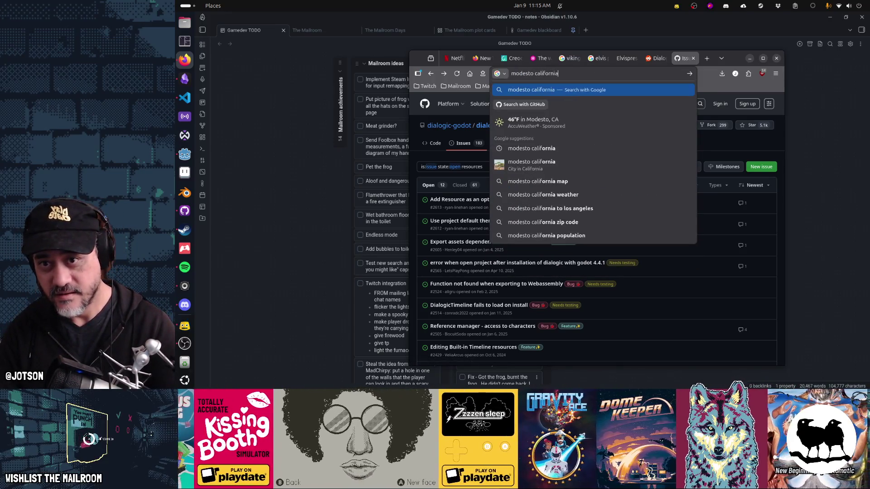
key("Return")
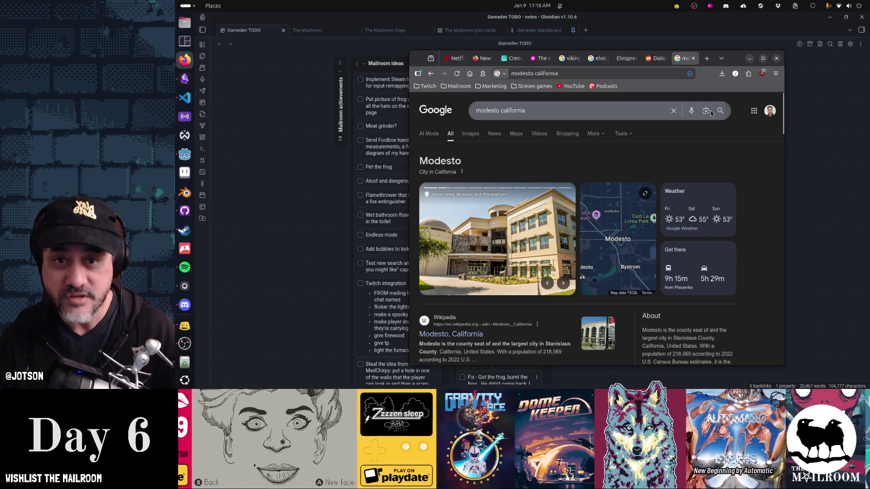
Maximize Firefox and advance the Modesto photo carousel twice to the aerial downtown views
double_click(737, 60)
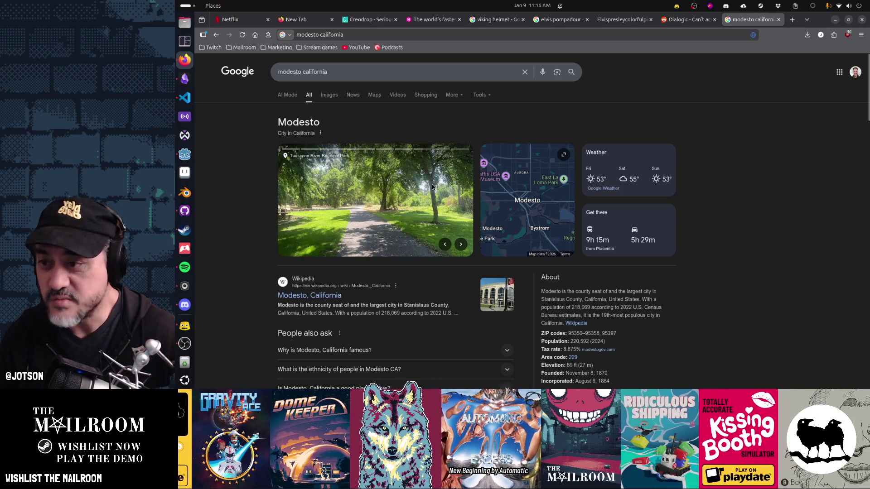
left_click(462, 245)
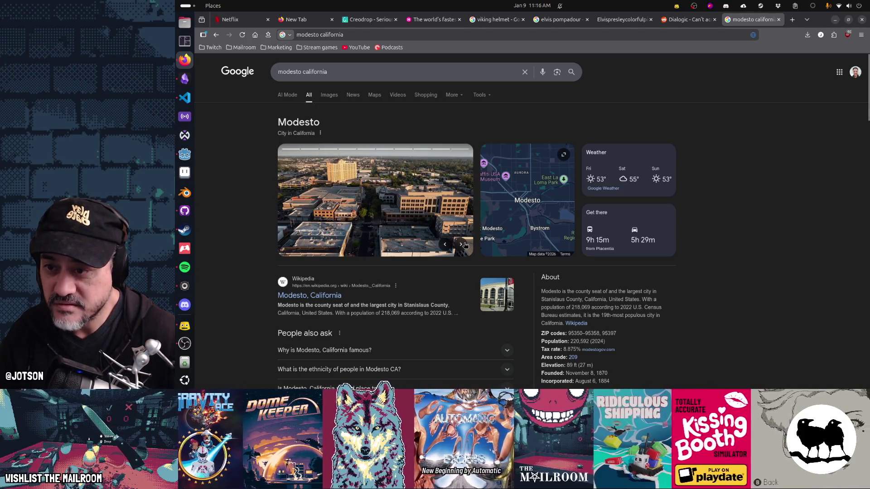
left_click(462, 244)
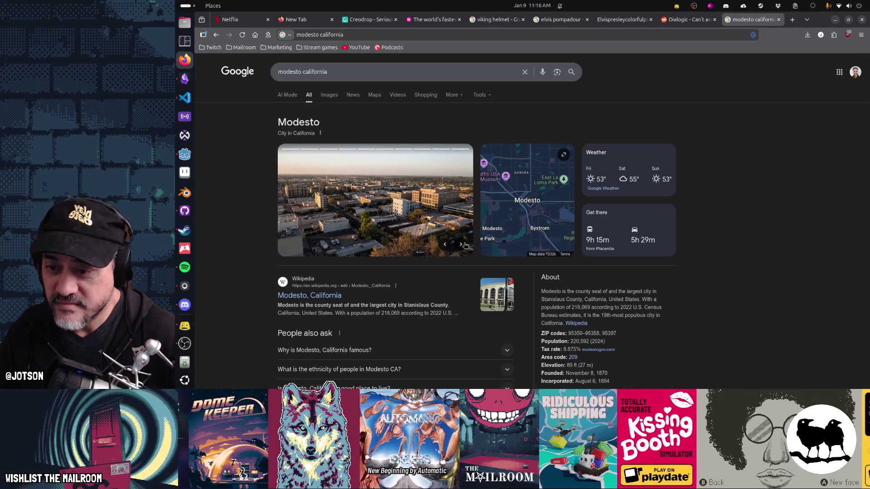
scroll(721, 262, "down", 2)
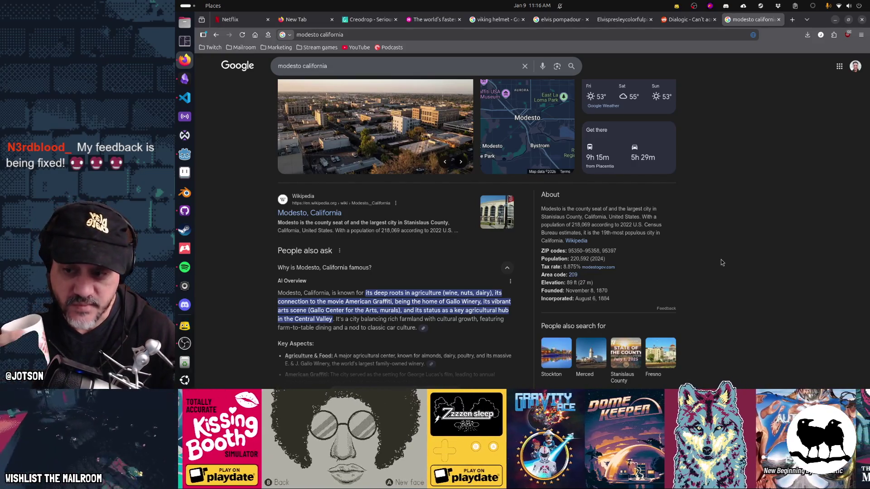
Expand the full Modesto AI Overview and the 'Where does Modesto rank in crime?' answer
scroll(708, 274, "down", 3)
left_click(446, 272)
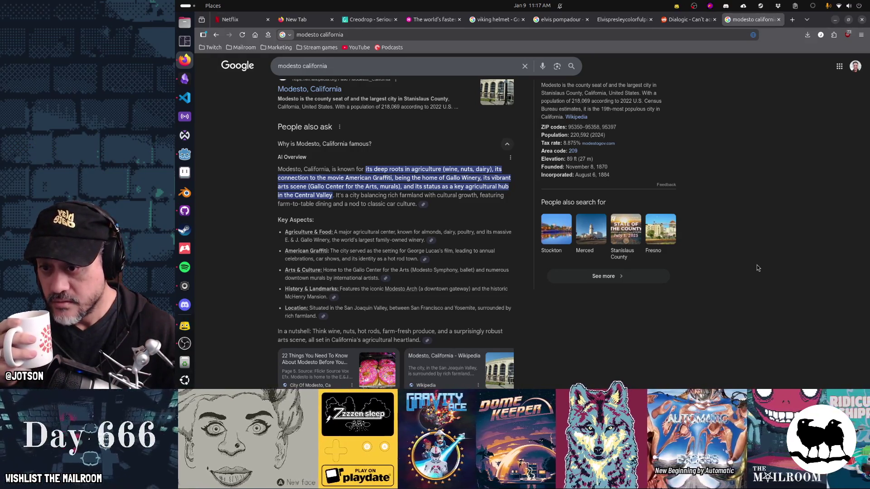
scroll(757, 268, "down", 3)
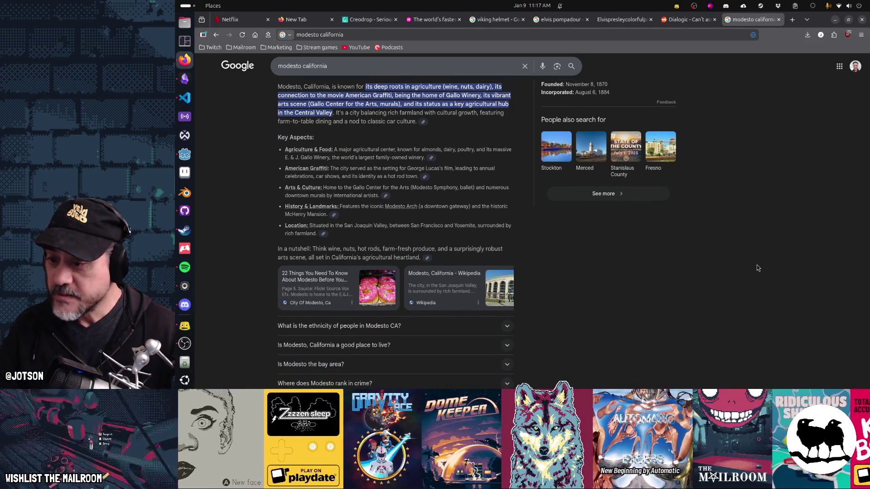
scroll(758, 268, "down", 3)
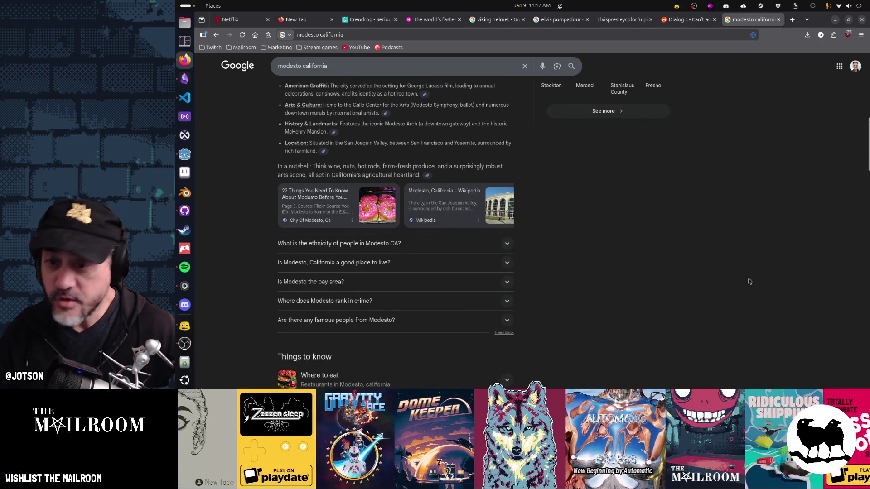
scroll(750, 282, "down", 3)
left_click(412, 224)
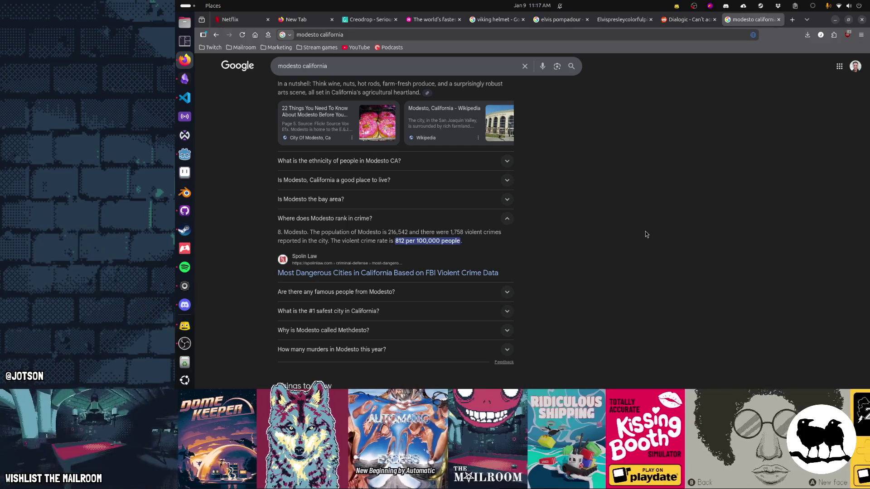
Open the Modesto, California Wikipedia article from the About panel
scroll(639, 272, "down", 4)
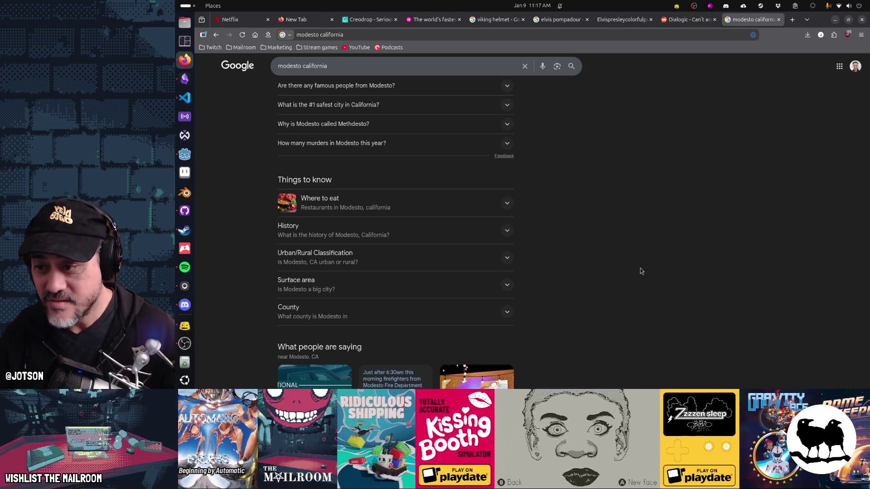
scroll(640, 271, "up", 10)
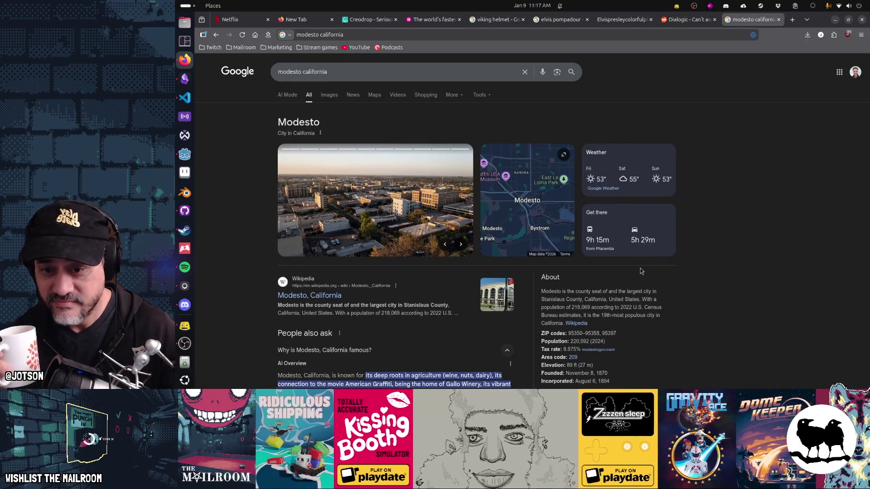
left_click(577, 323)
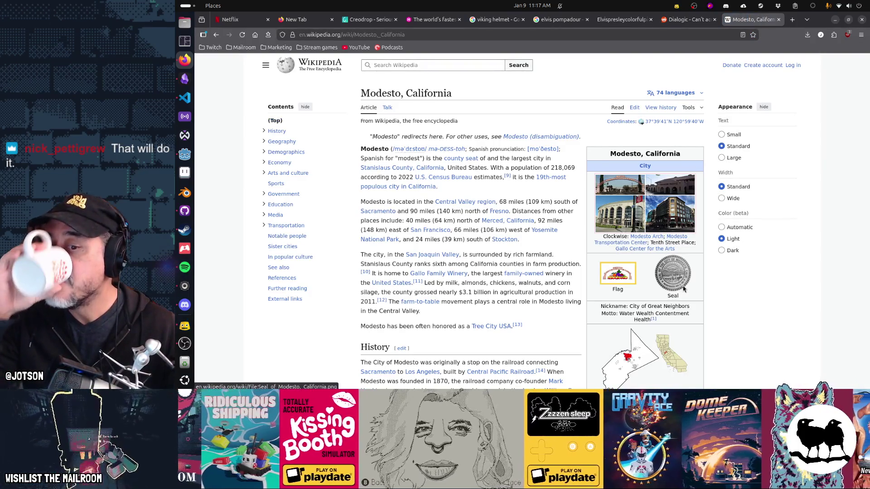
Read down the Modesto article through History and Downtown revitalization toward Geography and Climate
scroll(683, 289, "down", 4)
scroll(683, 289, "down", 2)
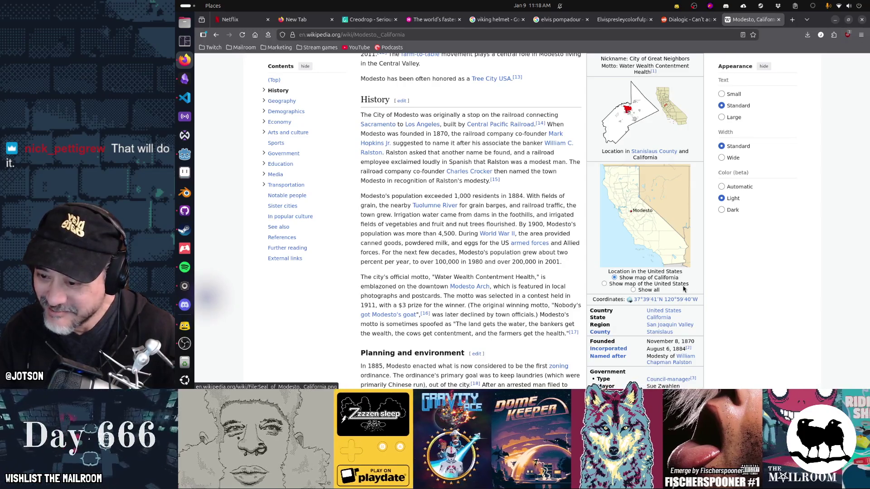
scroll(683, 289, "down", 3)
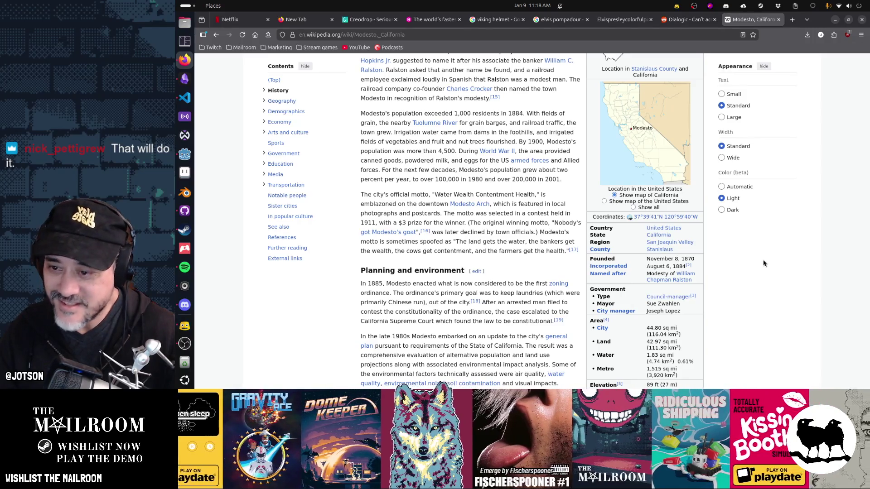
scroll(762, 263, "down", 1)
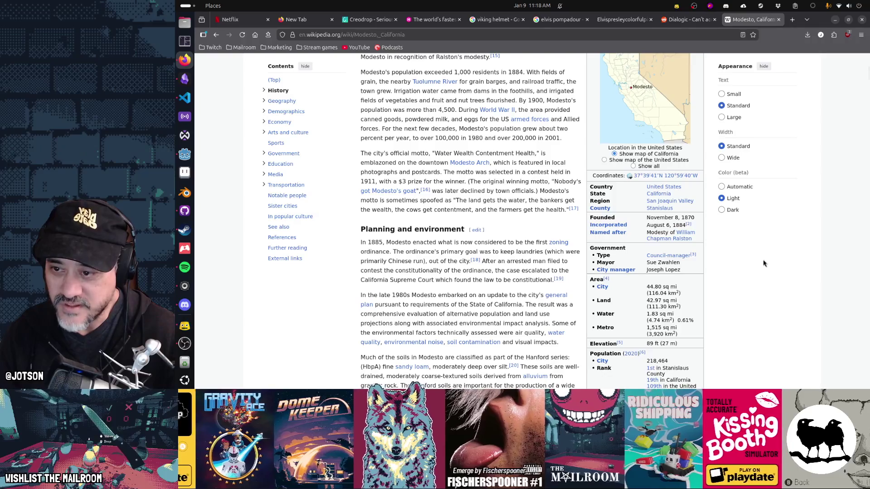
scroll(763, 264, "down", 1)
scroll(763, 261, "down", 7)
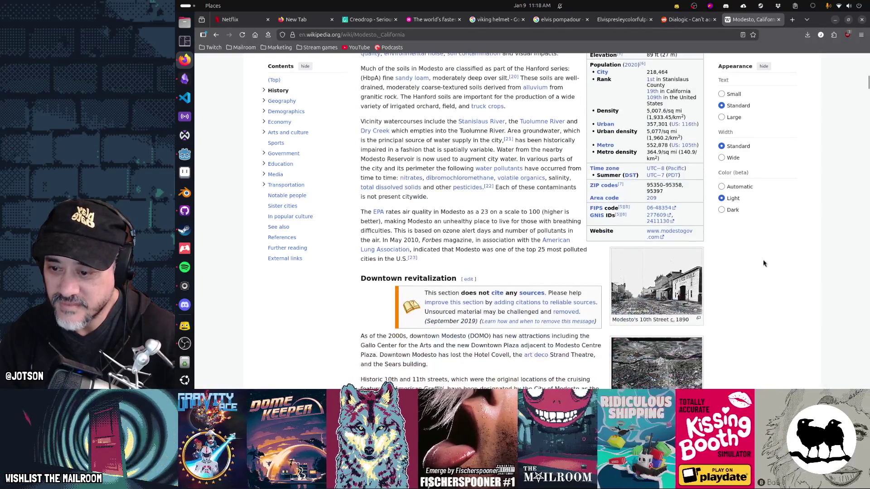
scroll(763, 263, "down", 2)
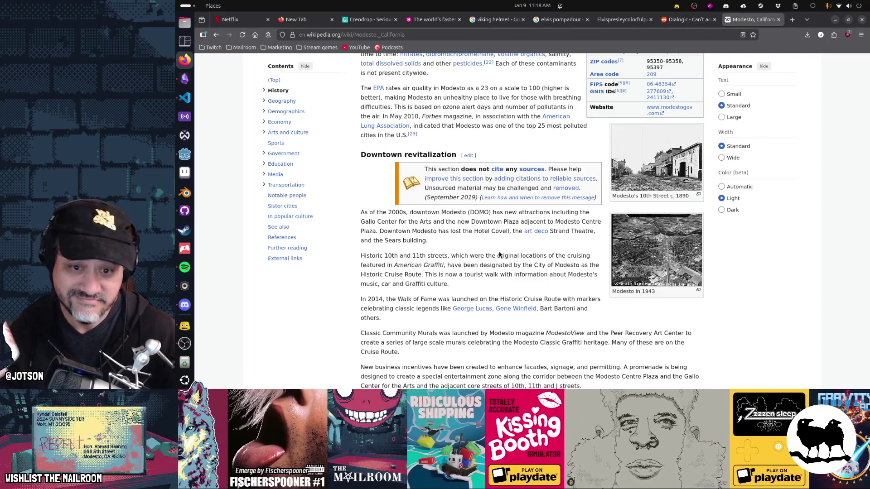
scroll(499, 255, "down", 3)
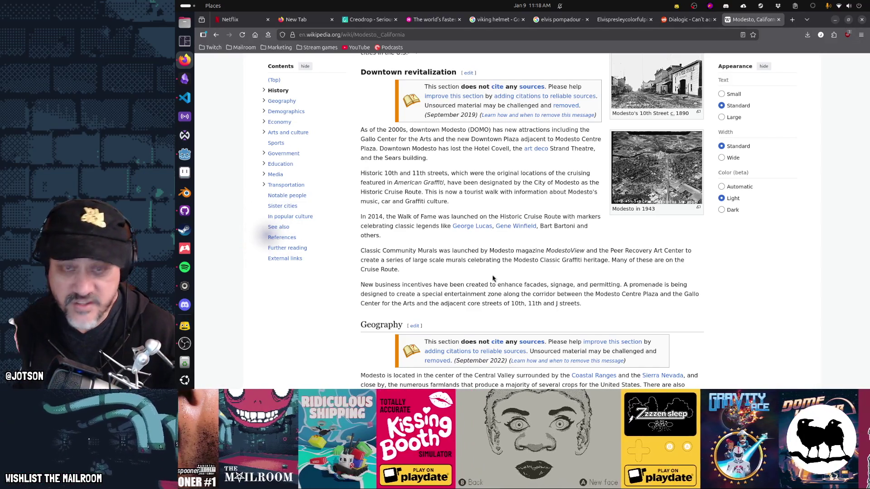
scroll(493, 278, "down", 9)
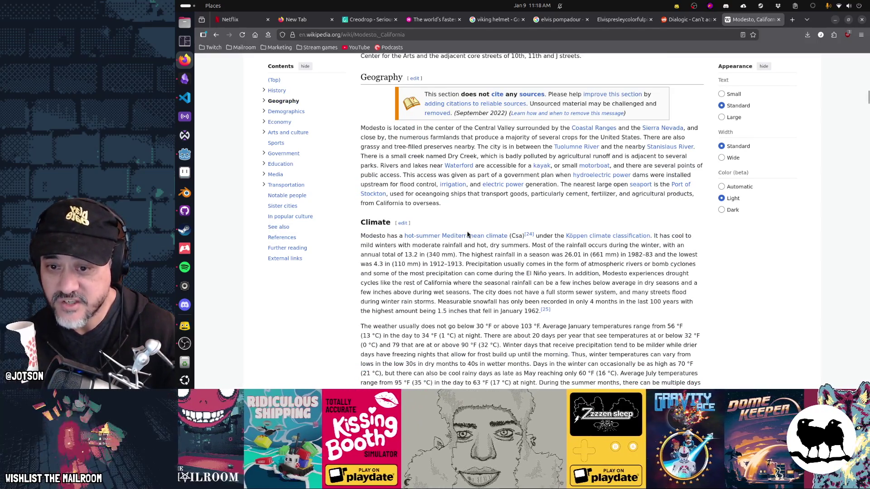
scroll(556, 270, "down", 10)
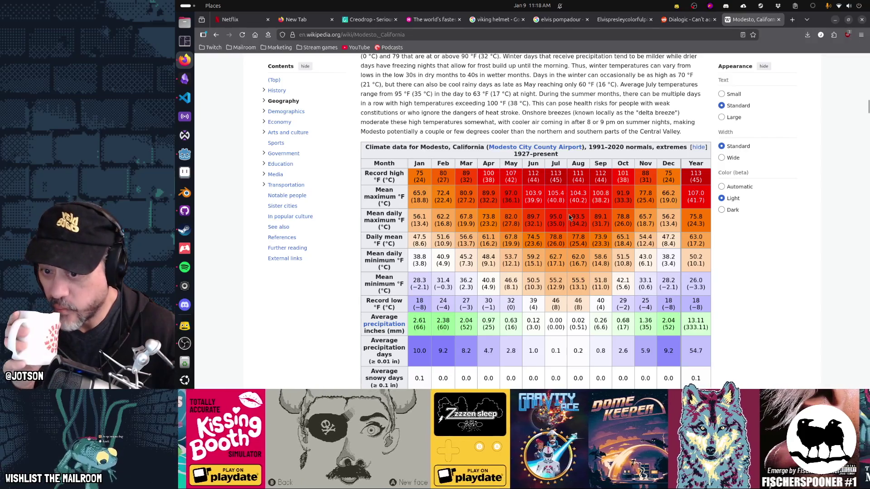
scroll(570, 217, "down", 5)
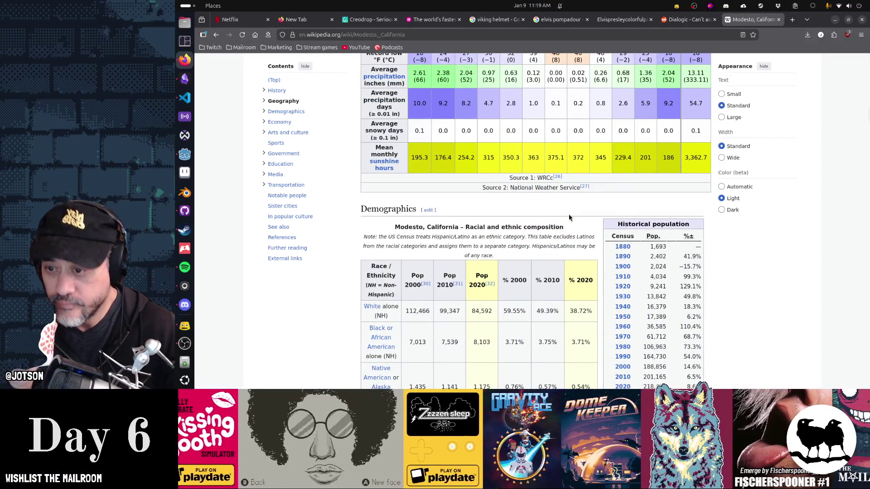
scroll(569, 218, "down", 3)
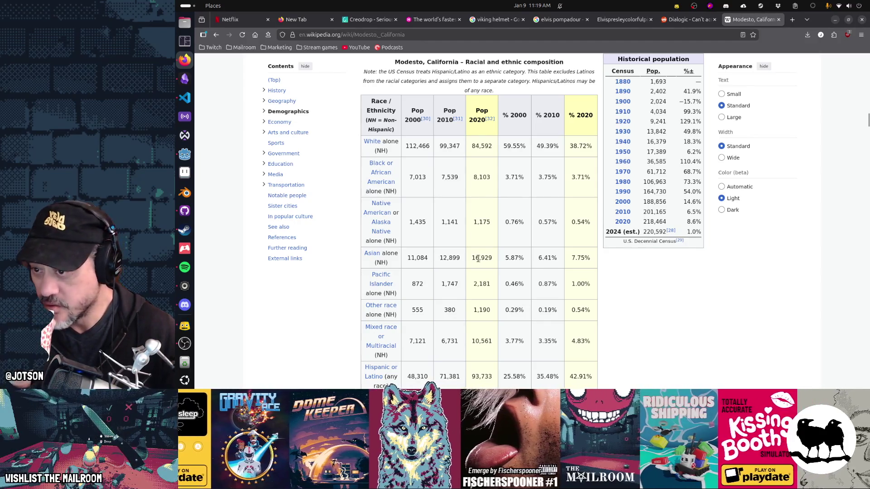
scroll(477, 258, "down", 2)
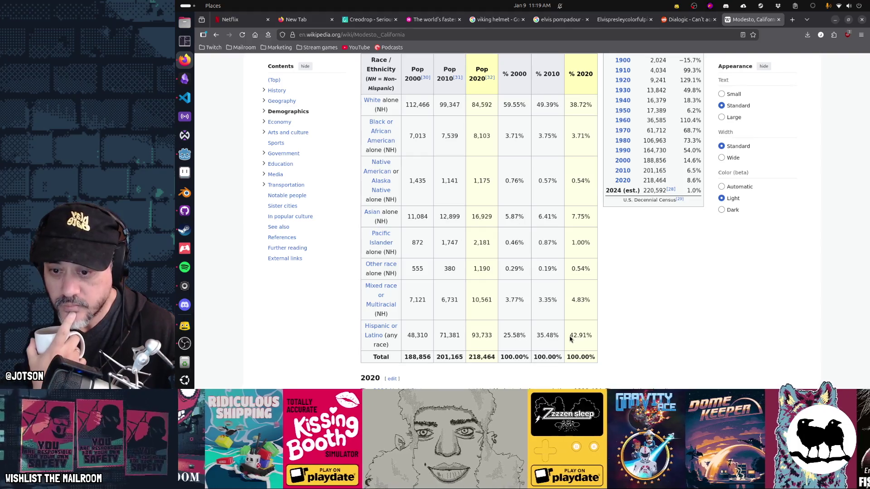
scroll(670, 300, "down", 5)
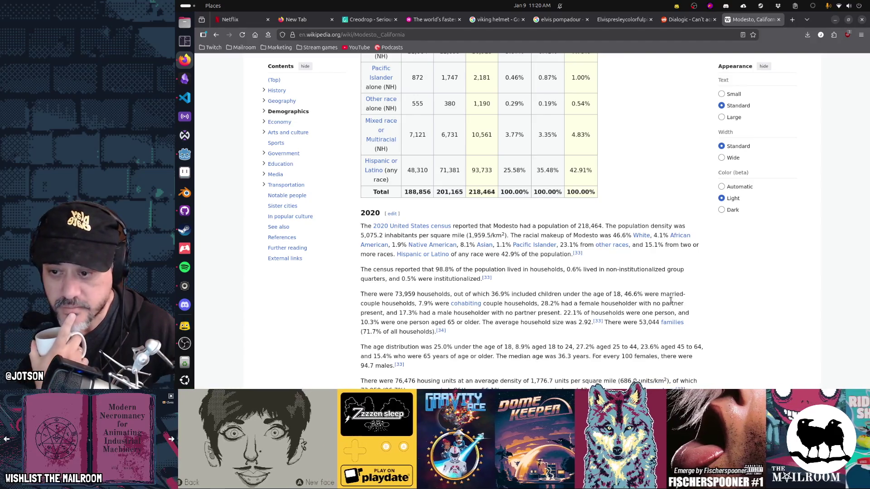
Scroll through 2010 demographics and Economy to the Principal employers table and Crime section
scroll(671, 301, "down", 3)
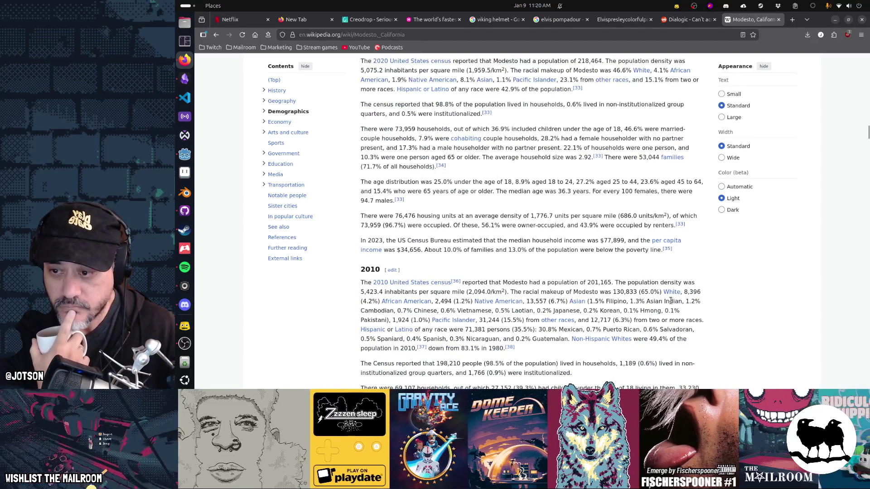
scroll(671, 300, "down", 3)
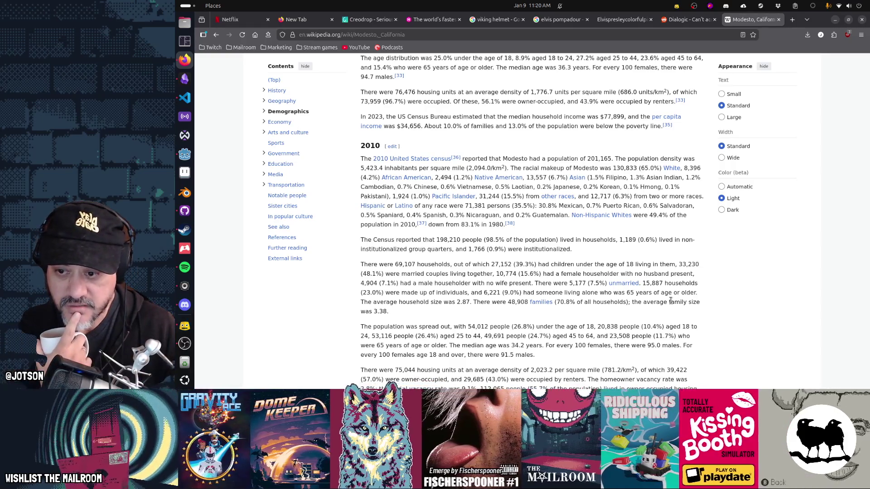
scroll(670, 301, "down", 6)
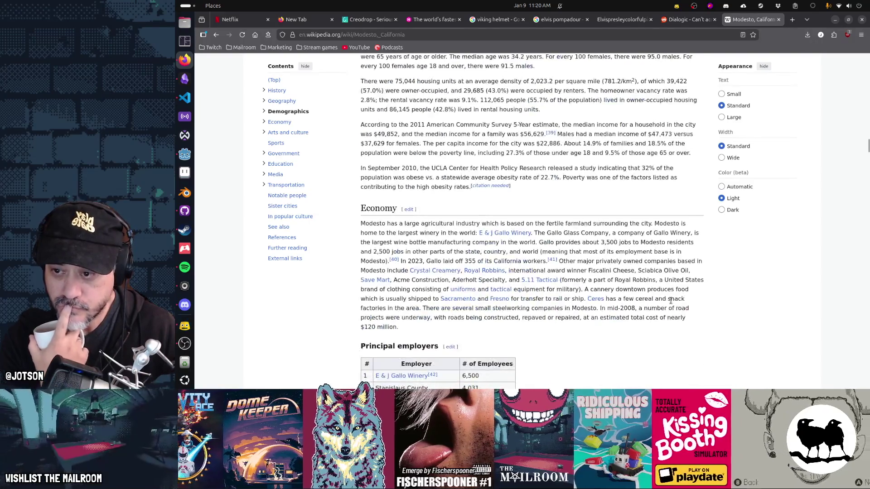
scroll(670, 300, "down", 6)
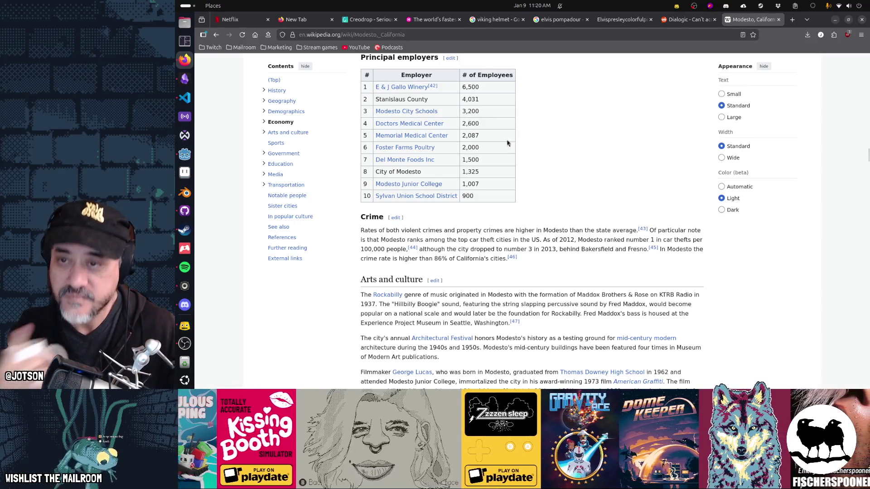
left_click(458, 33)
Search for 'crime rate by city' and open the List of United States cities by crime rate article
type("crime rate ")
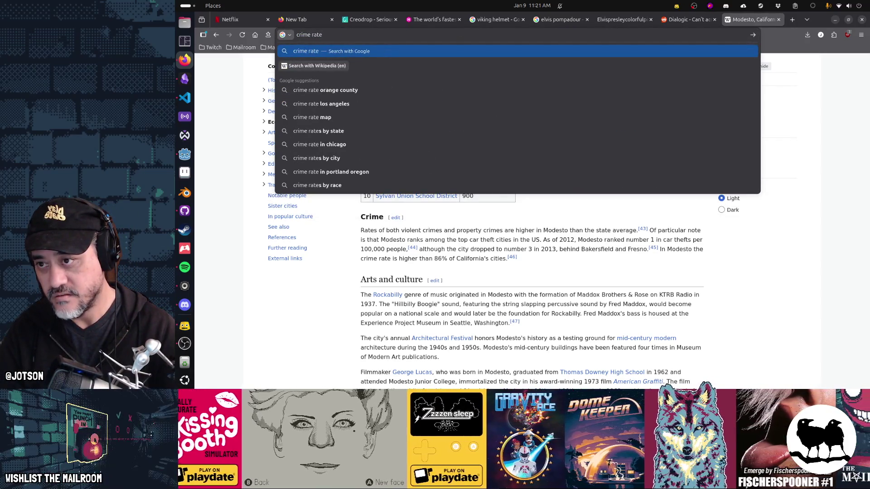
type("by city")
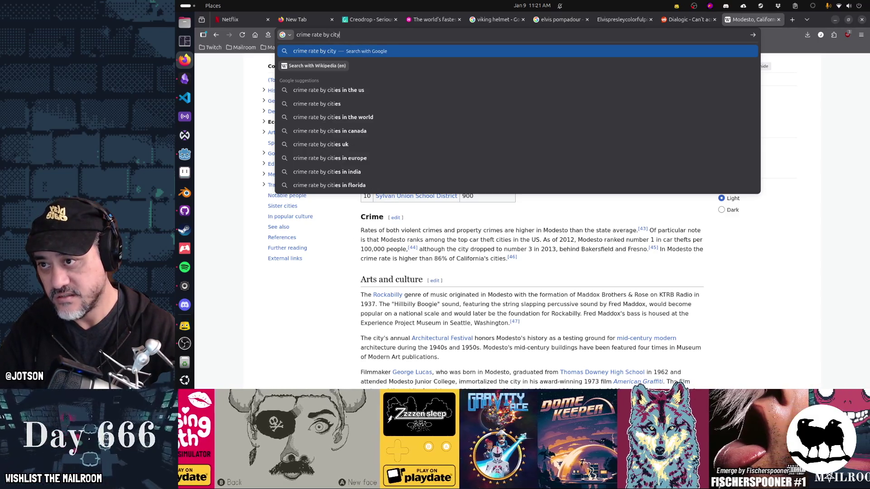
key("Return")
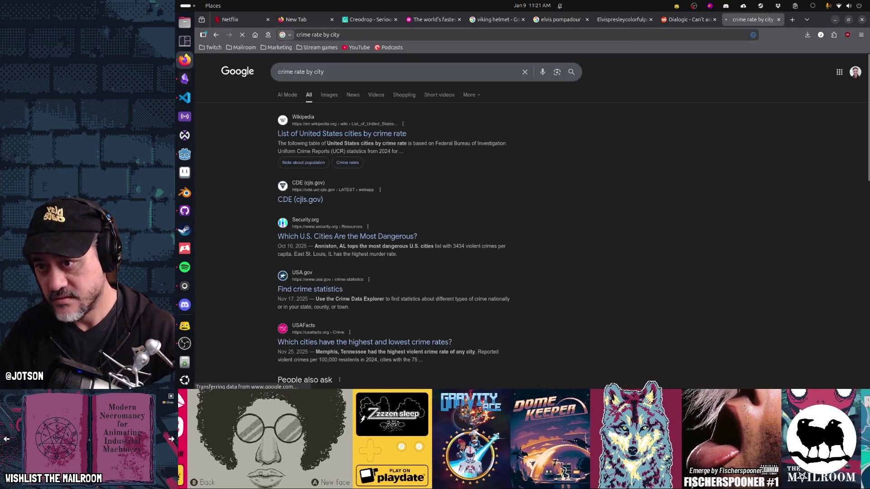
left_click(384, 133)
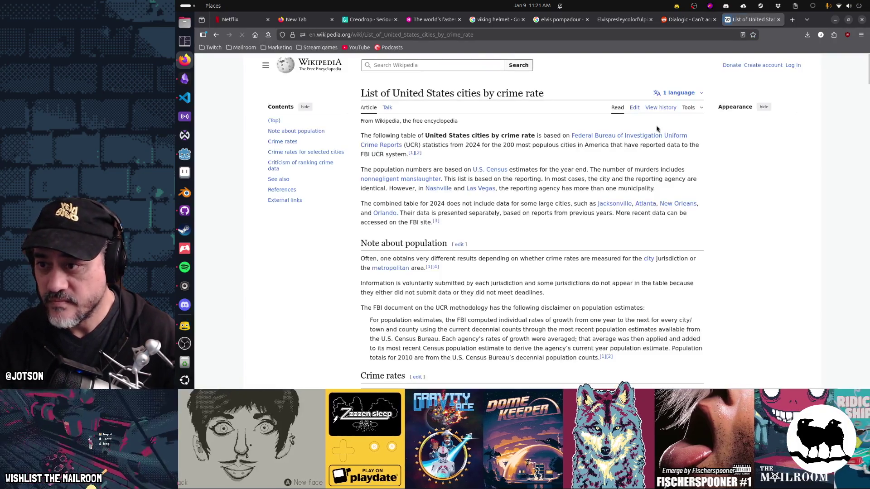
Scroll to the Crime rates table and highlight figures in the Birmingham and Anchorage rows
scroll(655, 127, "down", 5)
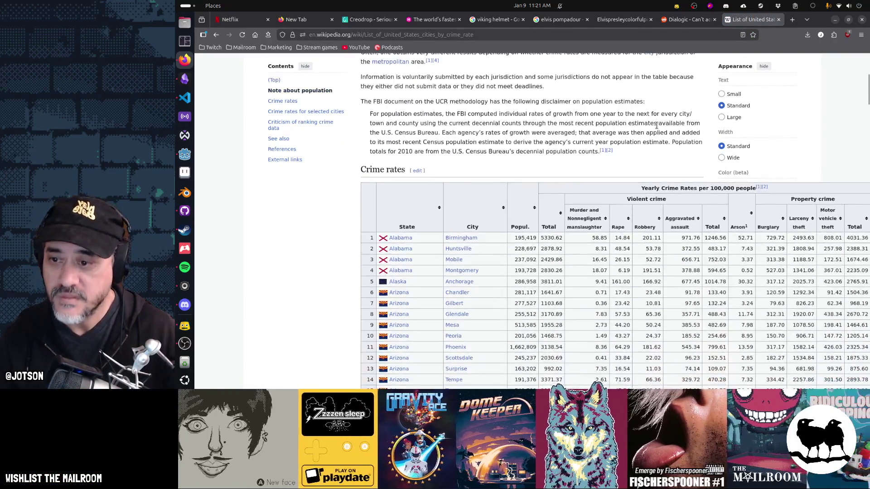
scroll(656, 125, "down", 2)
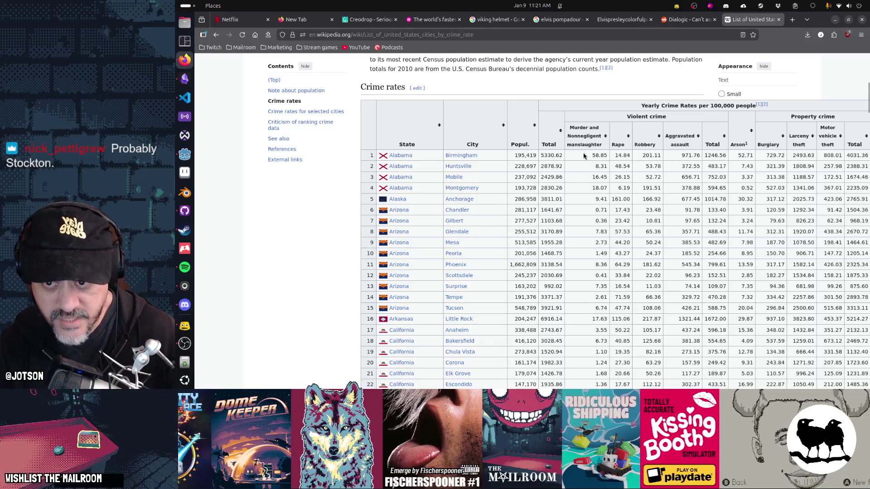
left_click_drag(515, 155, 525, 154)
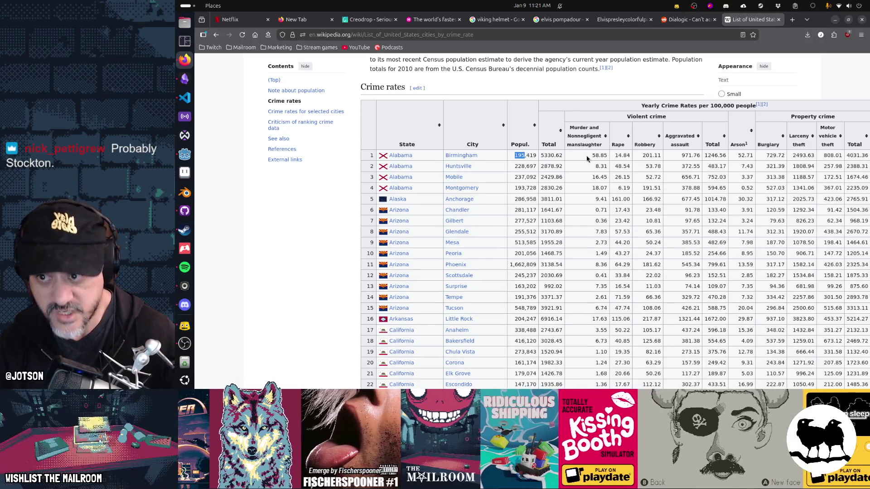
mouse_move(465, 154)
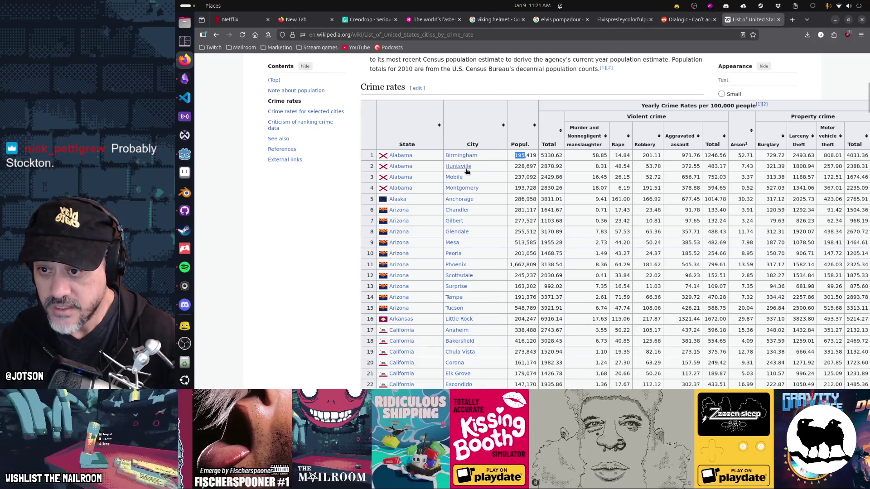
mouse_move(466, 200)
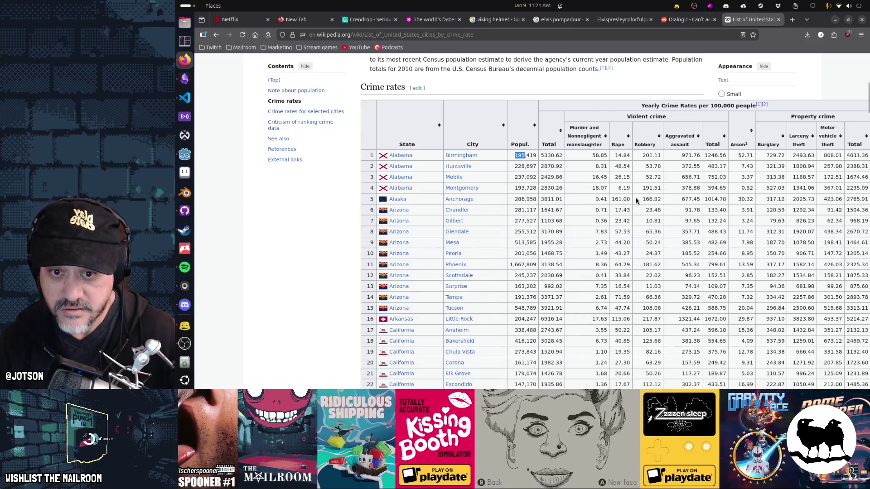
left_click_drag(642, 199, 700, 198)
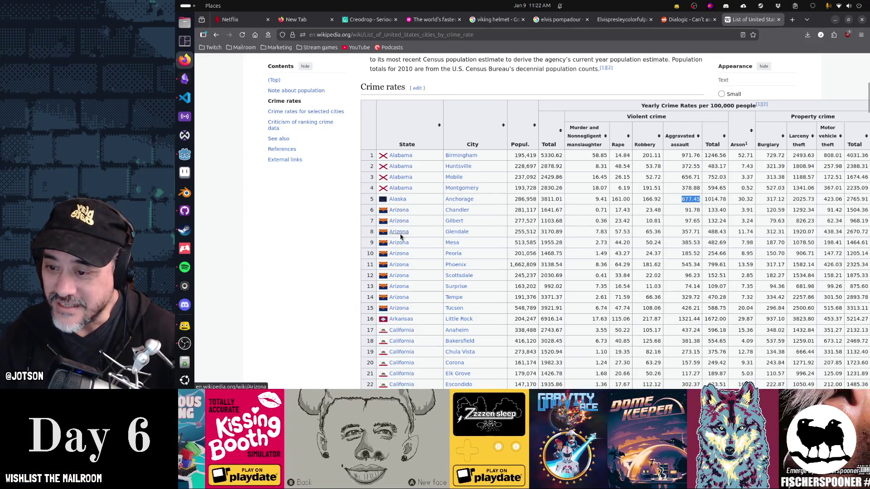
mouse_move(394, 311)
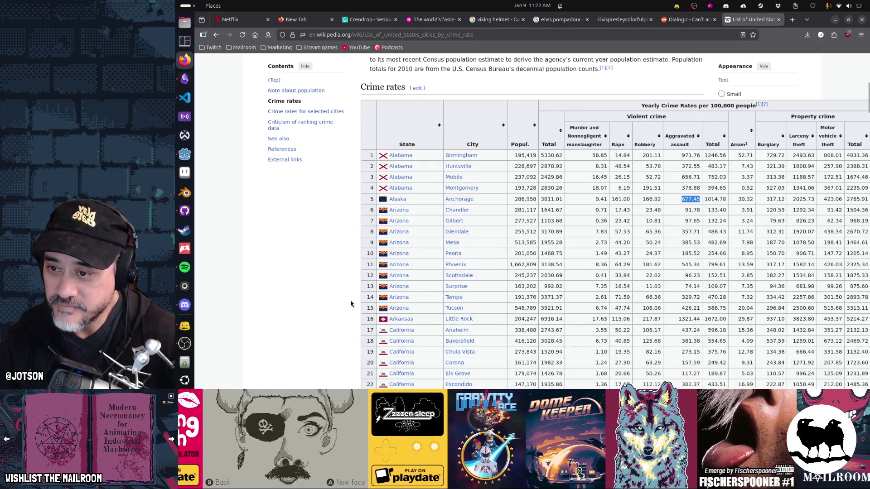
scroll(350, 304, "down", 2)
scroll(351, 304, "down", 5)
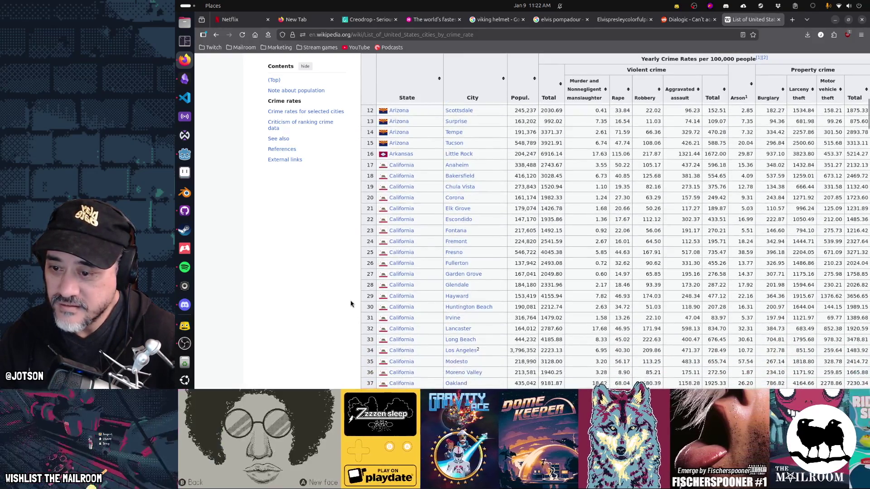
scroll(427, 195, "down", 12)
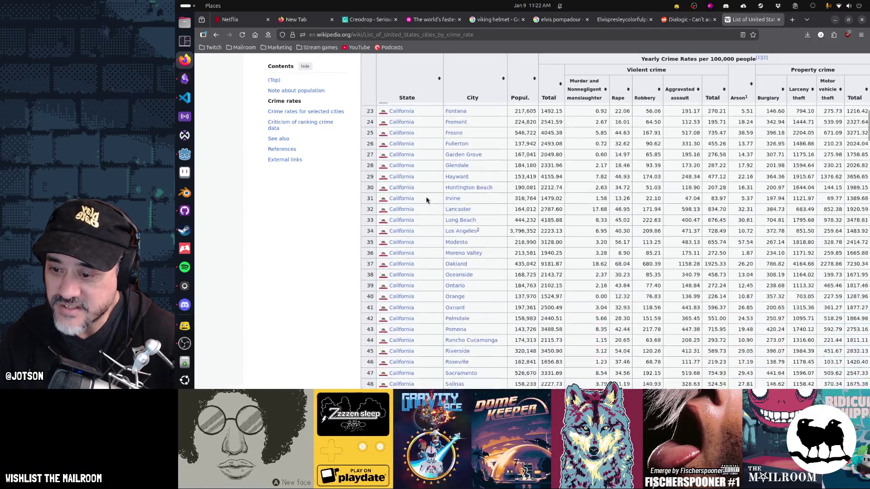
scroll(428, 201, "down", 5)
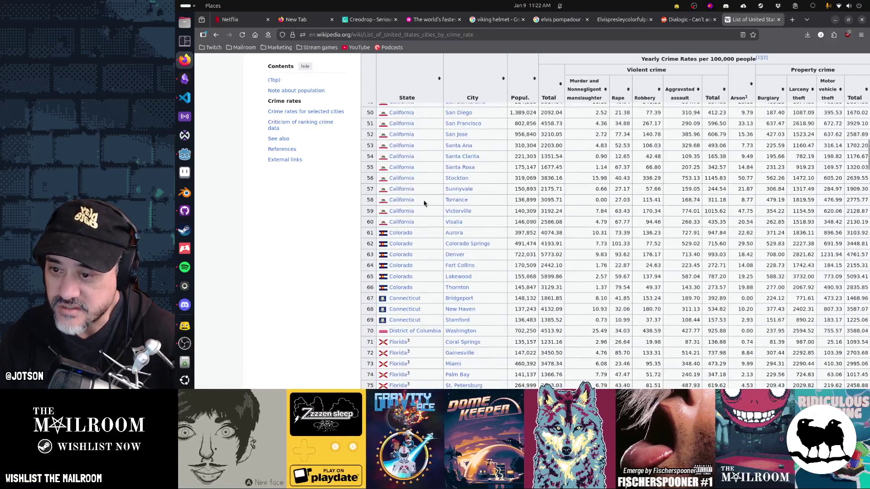
scroll(426, 203, "up", 12)
scroll(424, 203, "up", 7)
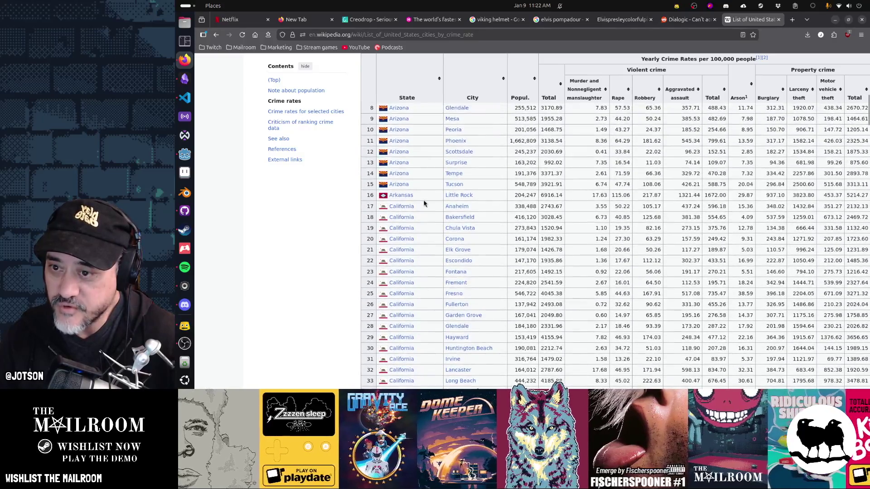
mouse_move(451, 208)
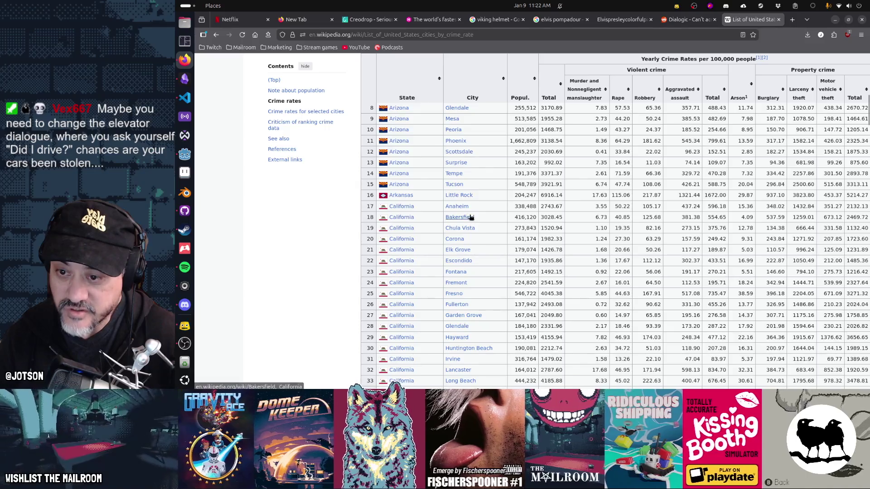
mouse_move(468, 232)
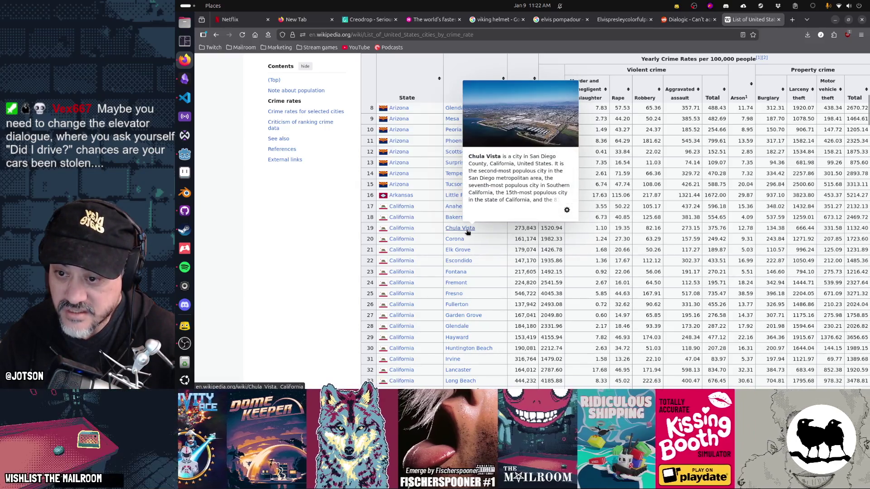
mouse_move(458, 263)
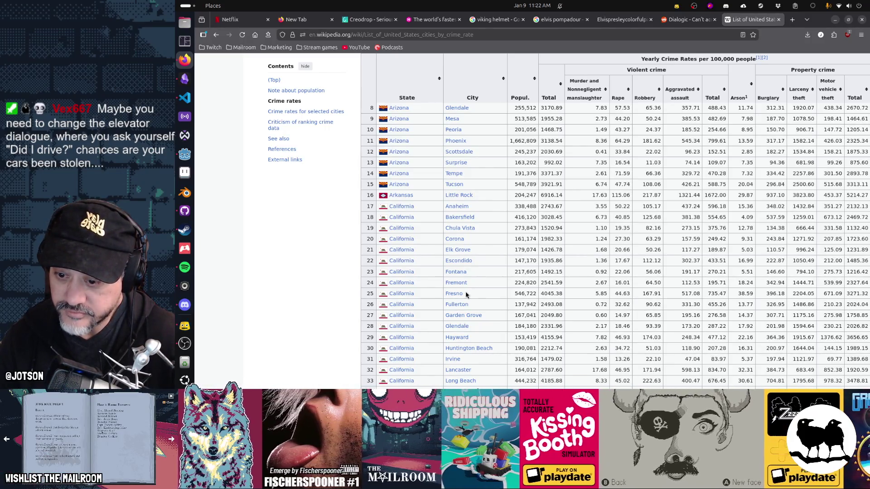
scroll(466, 294, "down", 2)
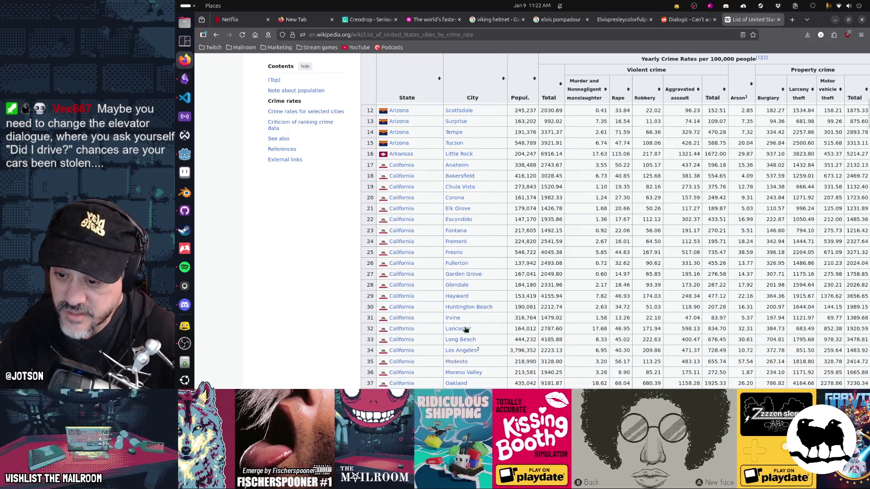
mouse_move(462, 362)
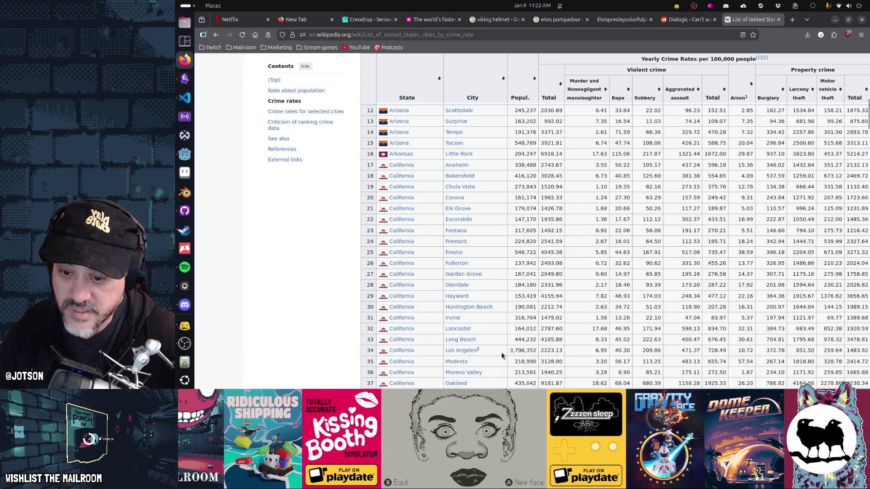
scroll(496, 350, "down", 3)
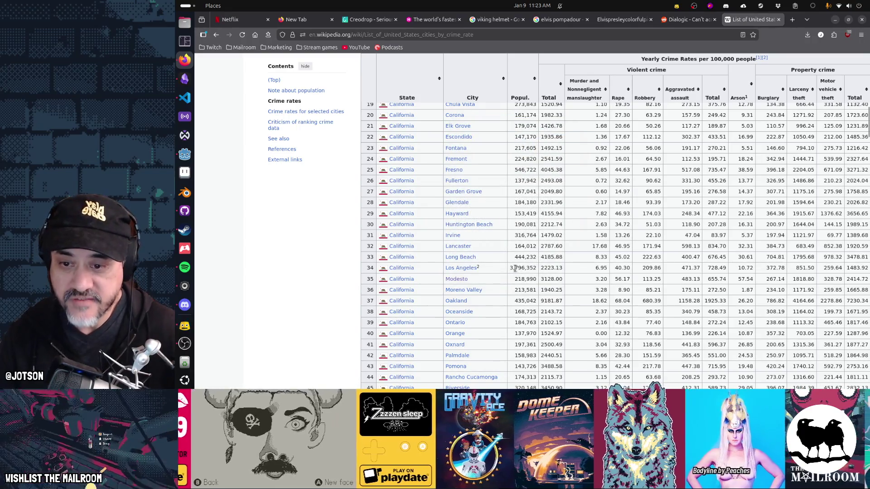
double_click(597, 269)
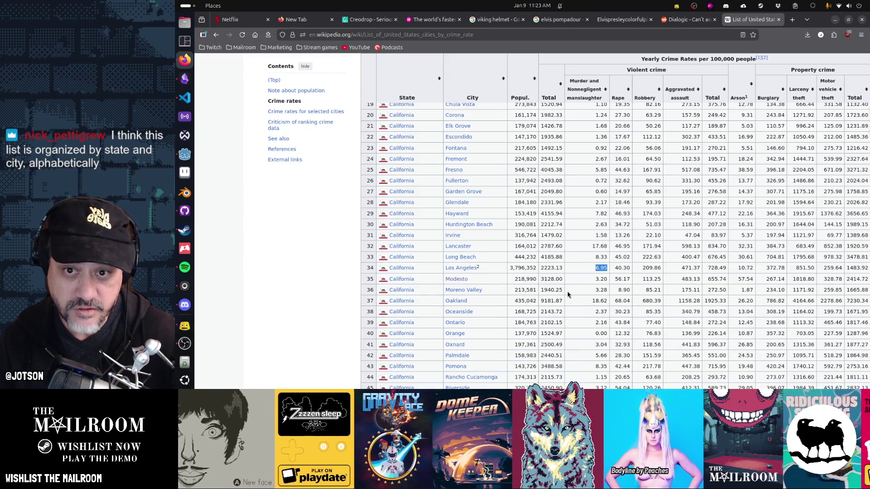
scroll(567, 294, "up", 10)
scroll(589, 226, "down", 5)
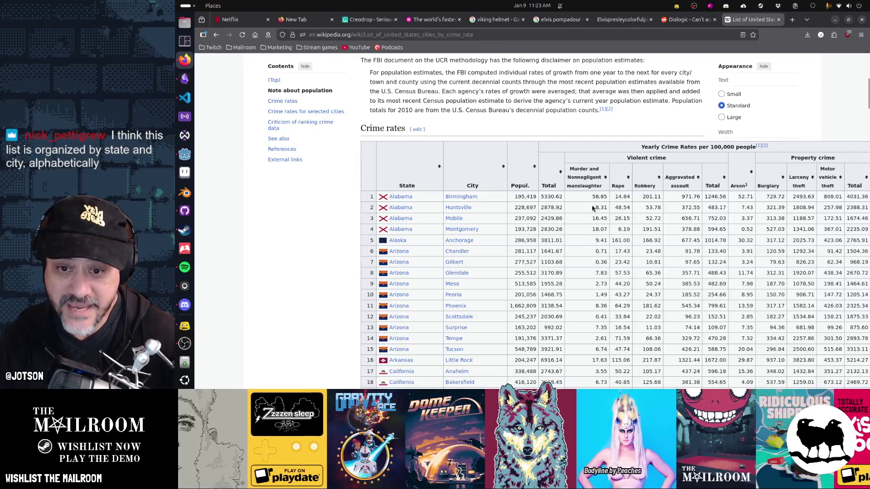
left_click_drag(591, 196, 604, 197)
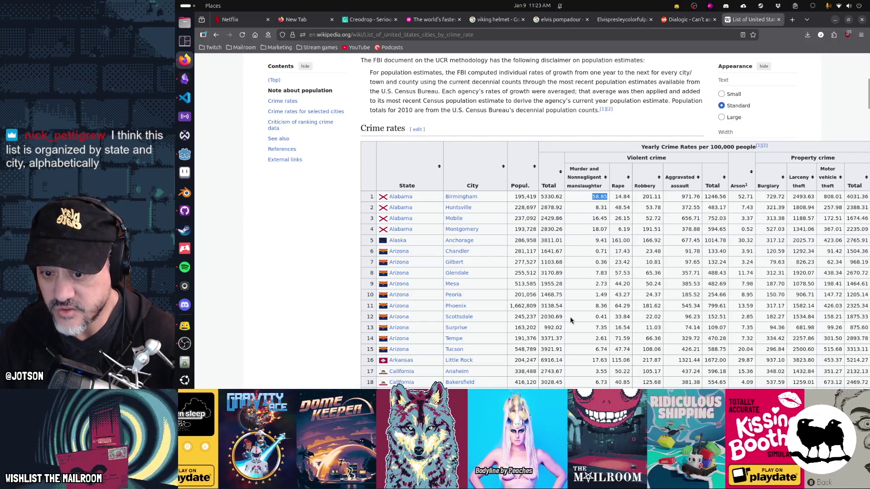
scroll(571, 320, "down", 10)
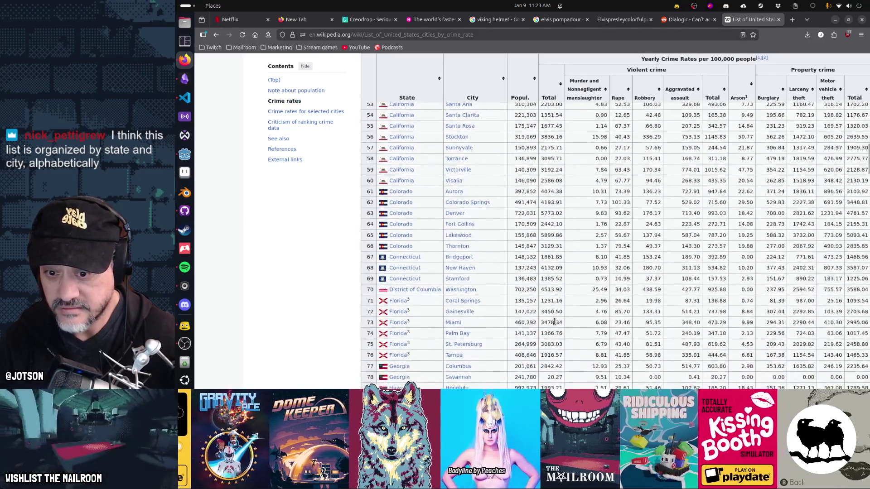
scroll(555, 322, "down", 2)
scroll(555, 321, "up", 2)
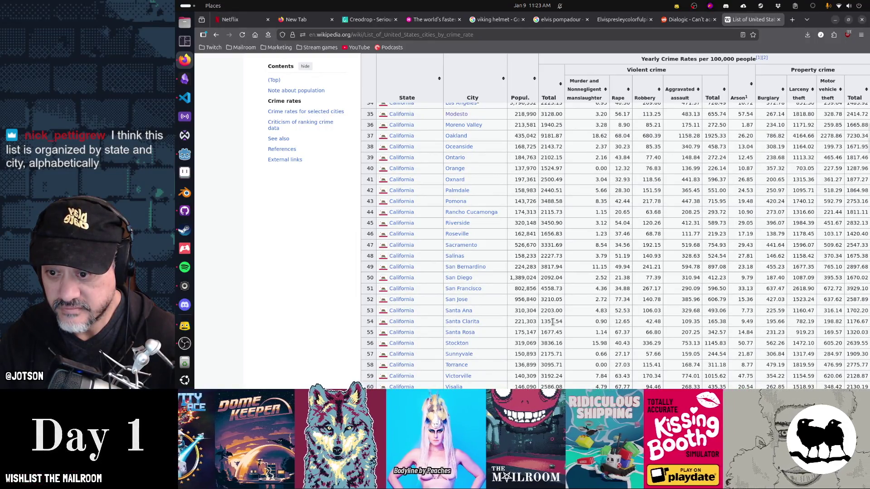
scroll(553, 321, "down", 4)
scroll(553, 325, "up", 10)
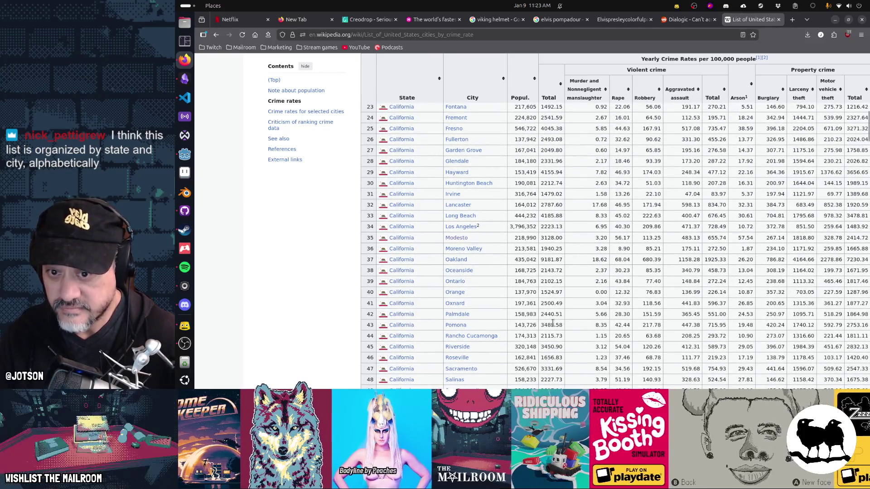
scroll(553, 322, "down", 20)
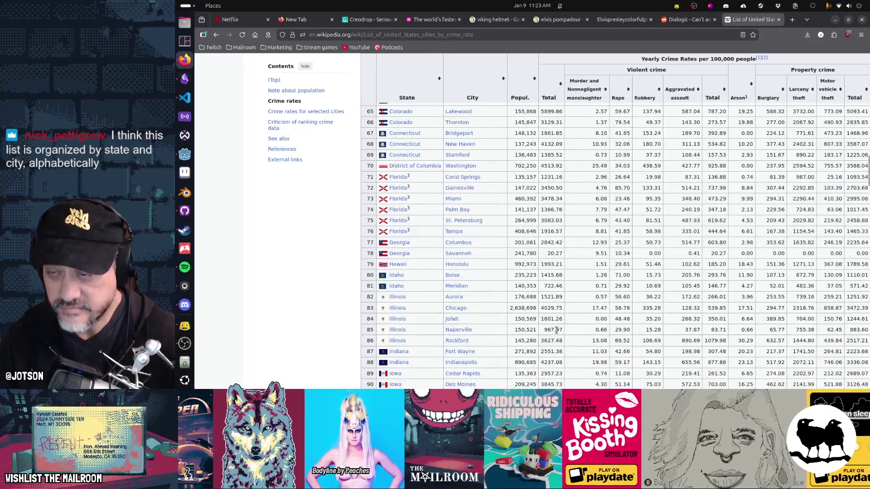
left_click(835, 20)
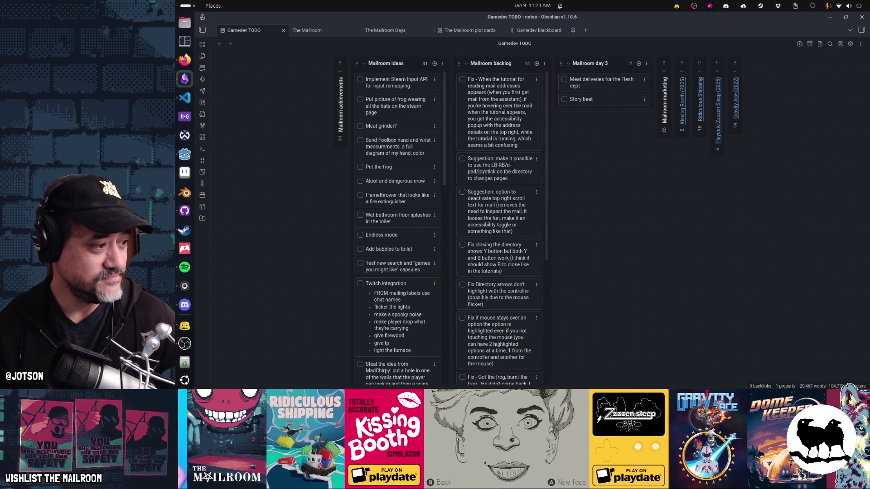
Switch to Obsidian and drag the scroll-text and LB/RB directory Suggestion cards below the Fix cards
key("alt+Tab")
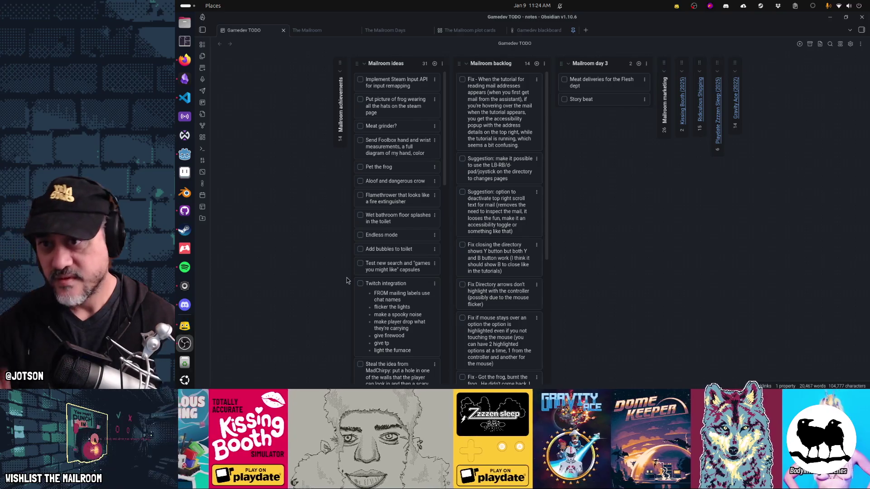
mouse_move(508, 221)
left_mouse_down()
mouse_move(500, 324)
mouse_move(509, 271)
mouse_move(510, 284)
left_mouse_up()
scroll(504, 248, "up", 5)
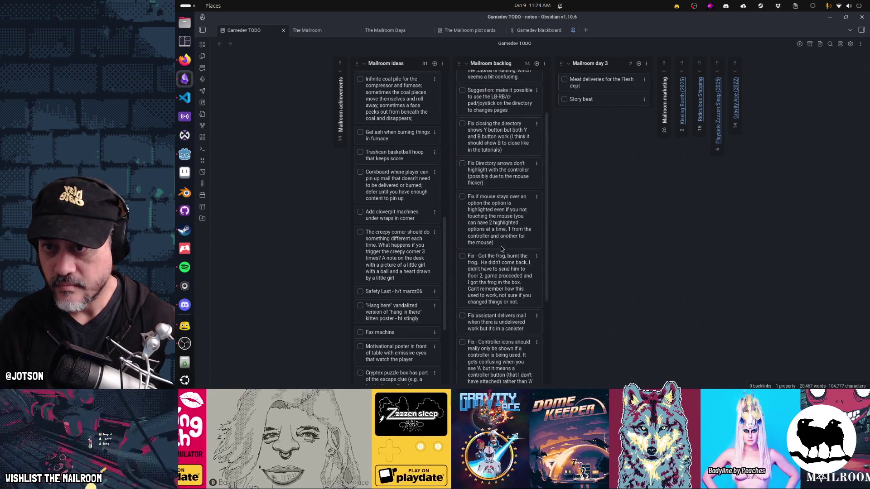
mouse_move(500, 107)
left_mouse_down()
mouse_move(553, 269)
mouse_move(553, 333)
mouse_move(498, 361)
mouse_move(494, 268)
left_mouse_up()
scroll(493, 267, "up", 6)
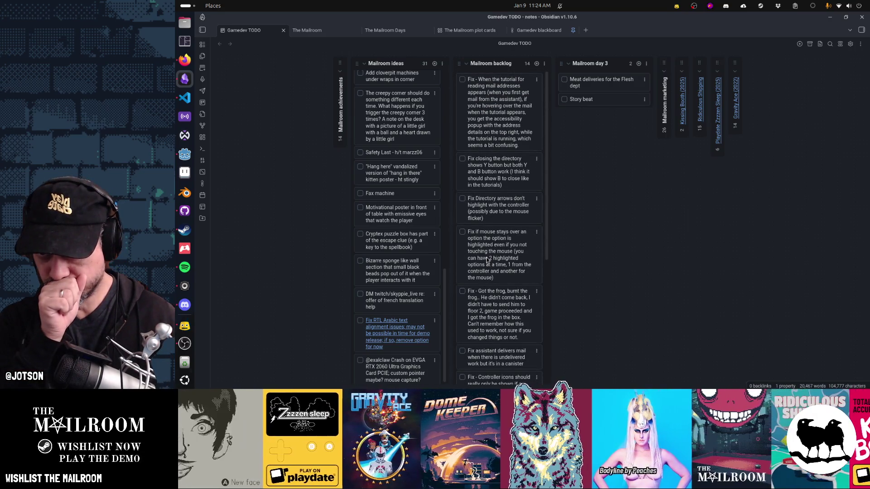
Set List width to 400 in the Gamedev TODO board settings
left_click(852, 44)
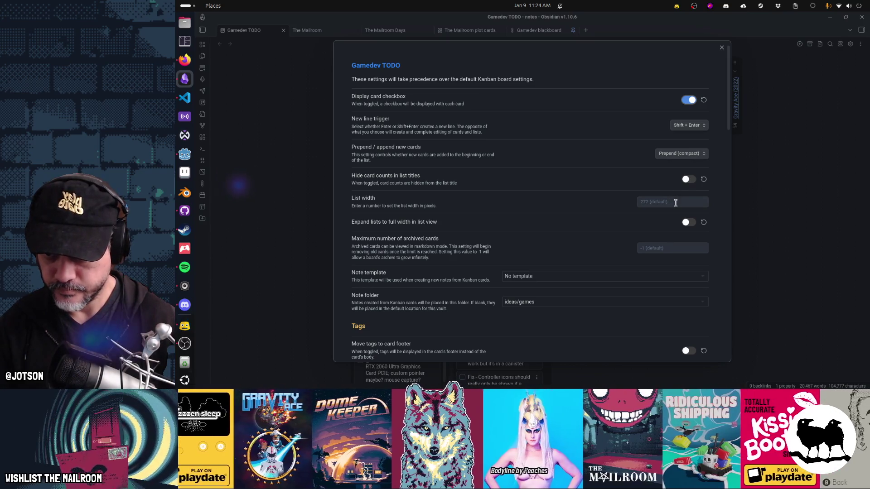
left_click(676, 203)
type("400")
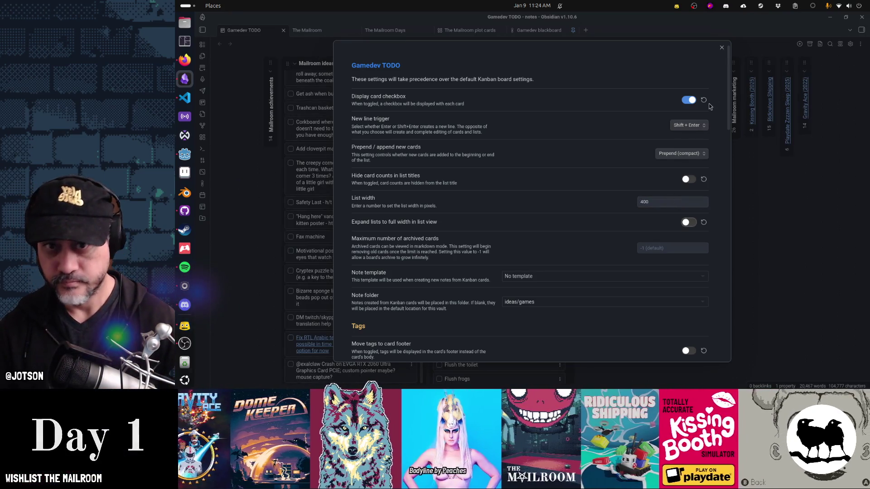
left_click(722, 47)
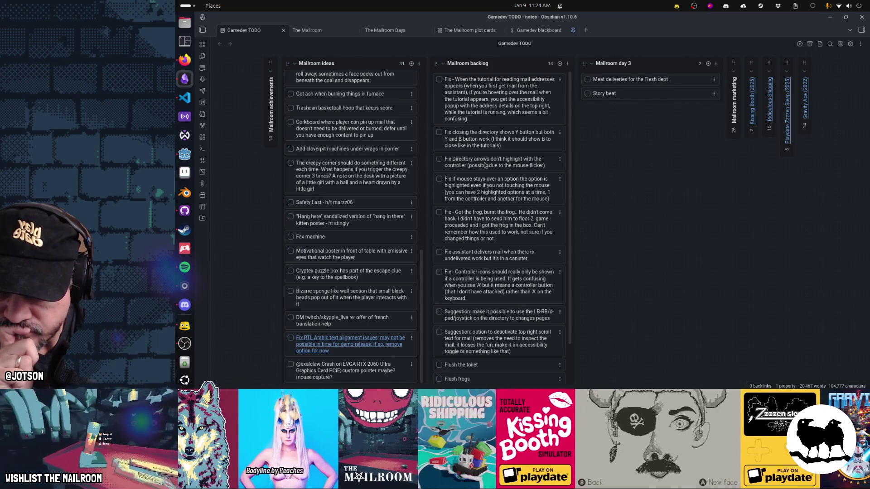
Archive the Fix Directory arrows card and move the closing-directory and mouse-hover fixes to the backlog top
left_click(560, 159)
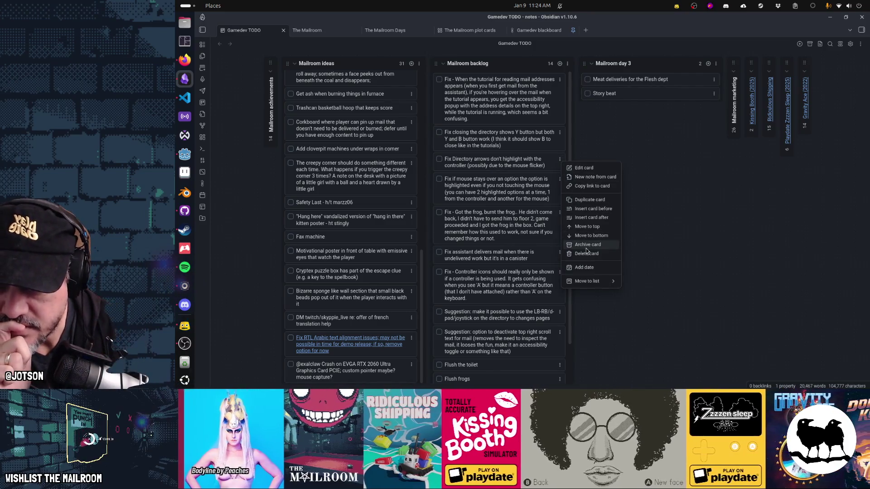
left_click(587, 244)
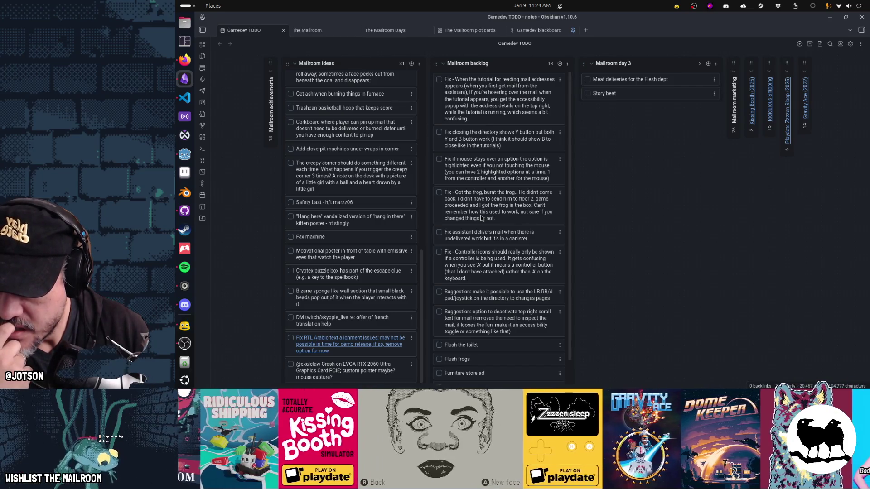
left_click_drag(497, 139, 495, 109)
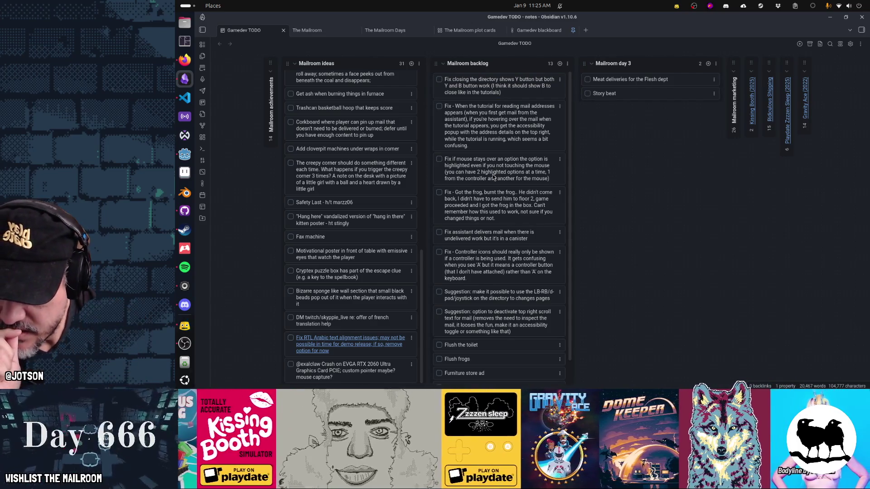
left_click_drag(499, 168, 496, 114)
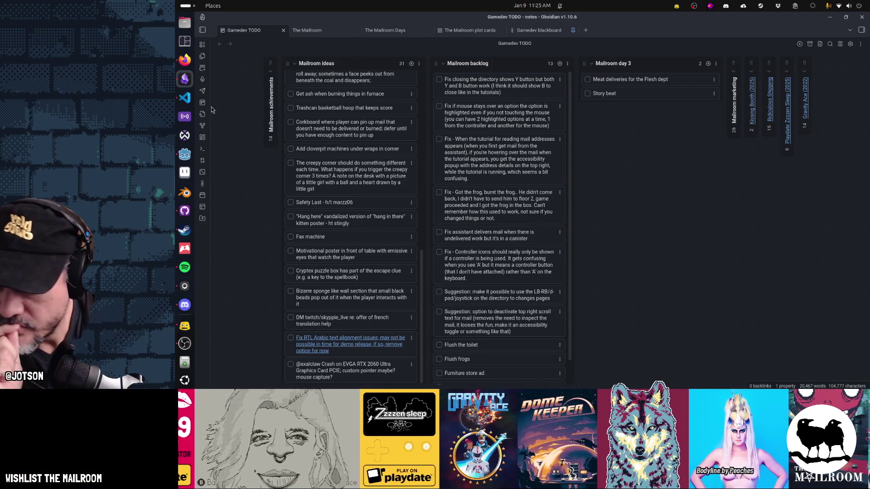
Run The Mailroom from the Godot editor with F5 and open the directory book on the table
left_click(184, 154)
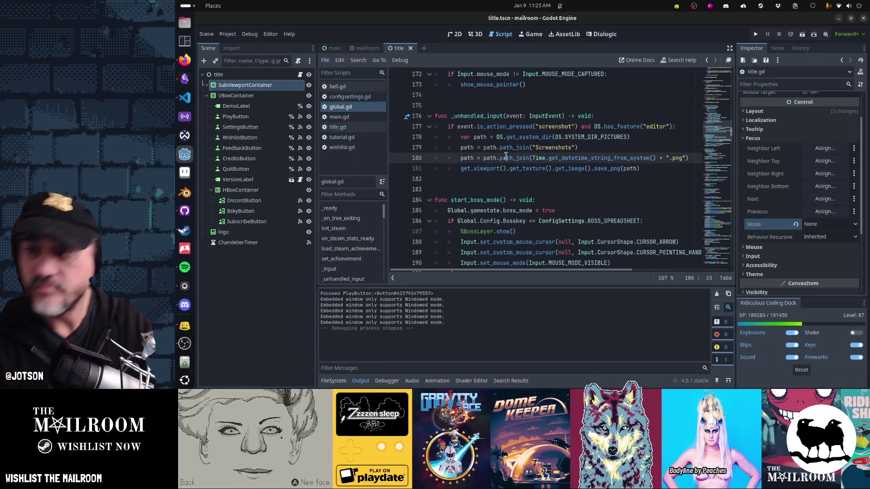
key("F5")
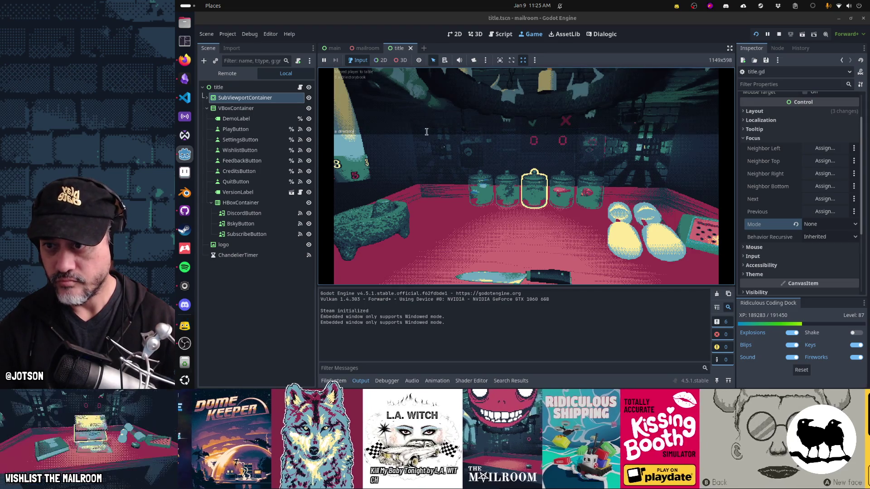
left_click(534, 190)
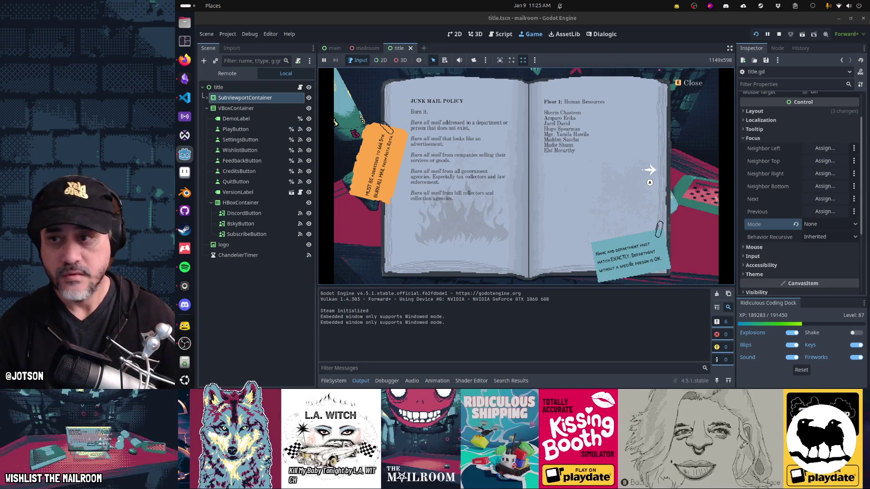
Close and reopen the directory book several times with the E key, ending with it closed
key("e")
left_click(526, 176)
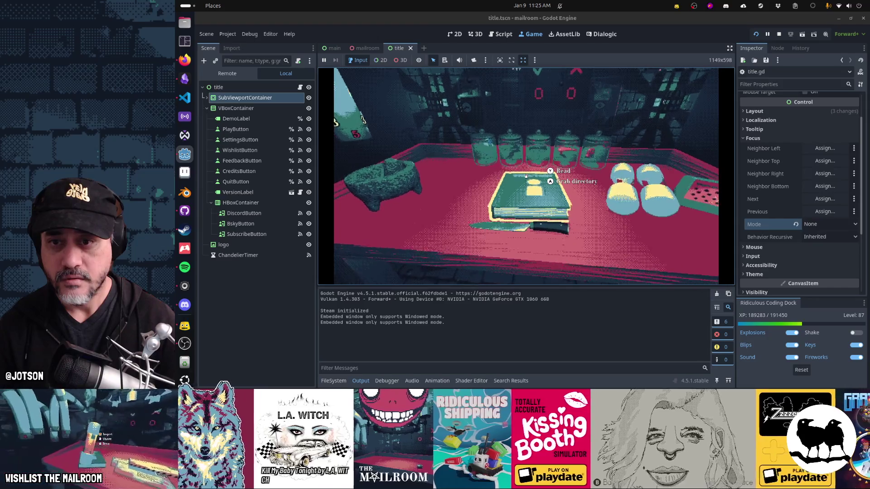
key("e")
key("e")
key("e")
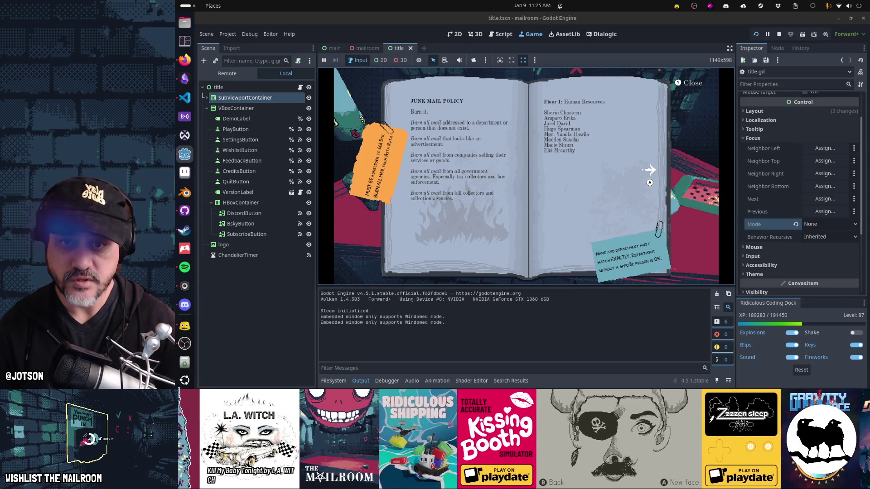
key("e")
key("e")
key("e")
left_click(525, 176)
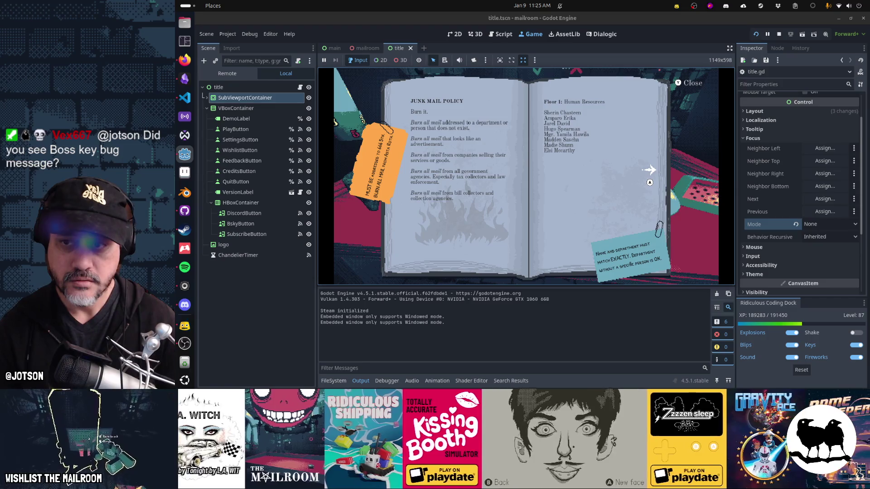
key("e")
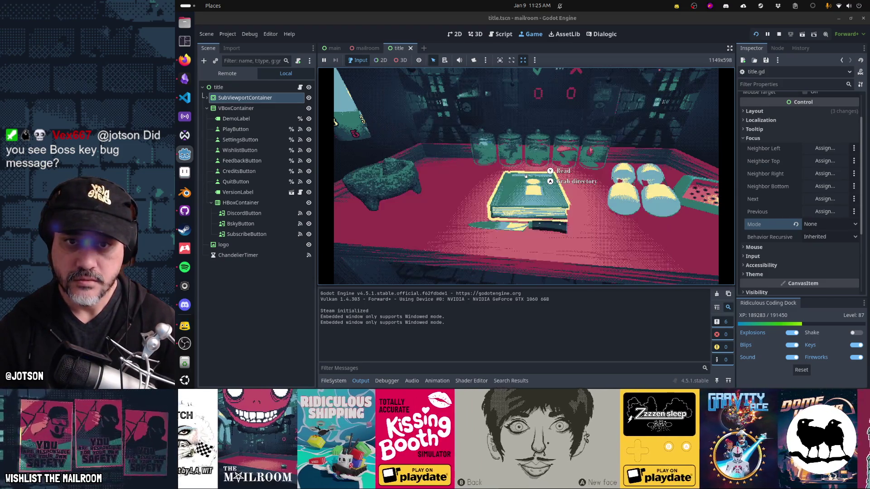
key("e")
key("e")
key("e")
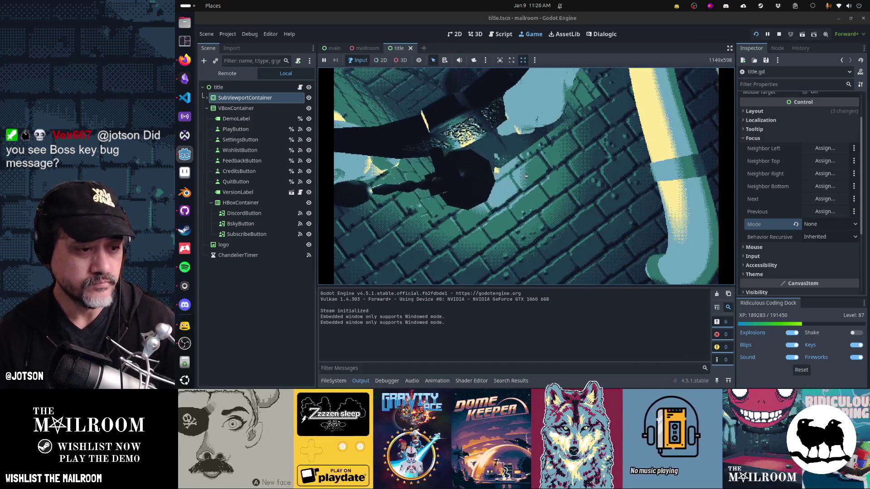
Pause the running Mailroom game with Esc and switch to the Obsidian Gamedev TODO board
key("Escape")
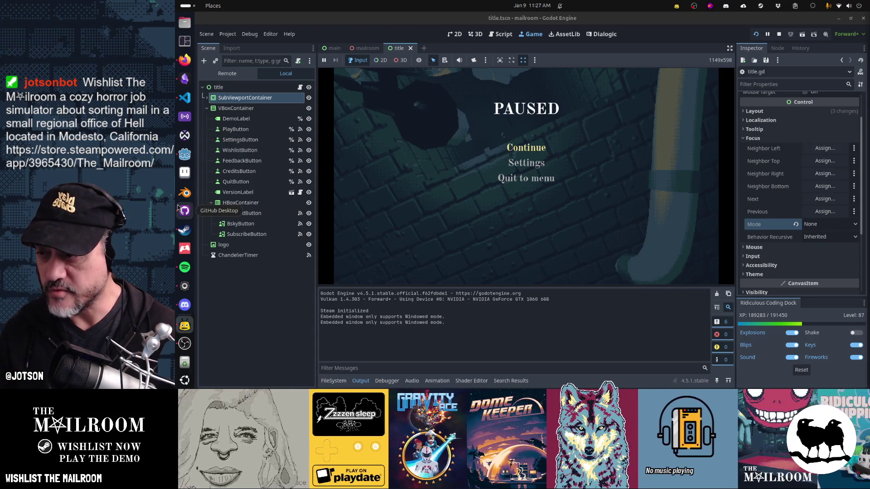
left_click(185, 78)
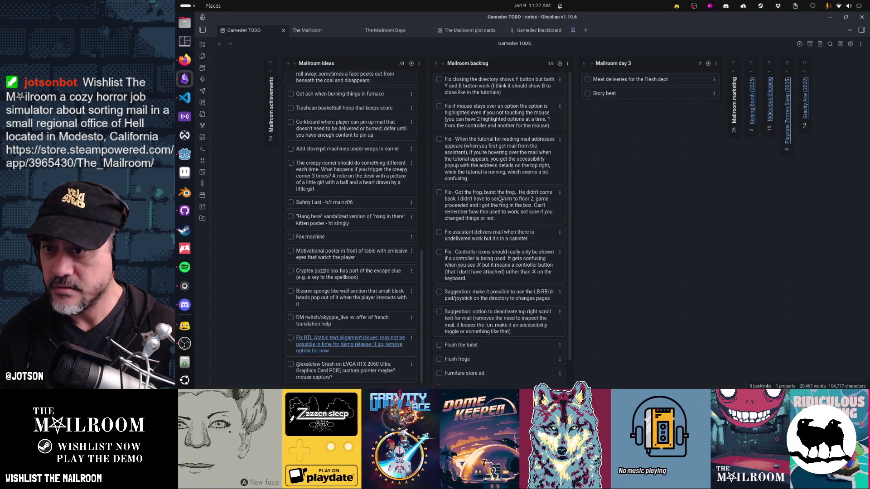
Paste a Boss key bug card at the top of Mailroom backlog: game minimizes then returns immediately
left_click(559, 63)
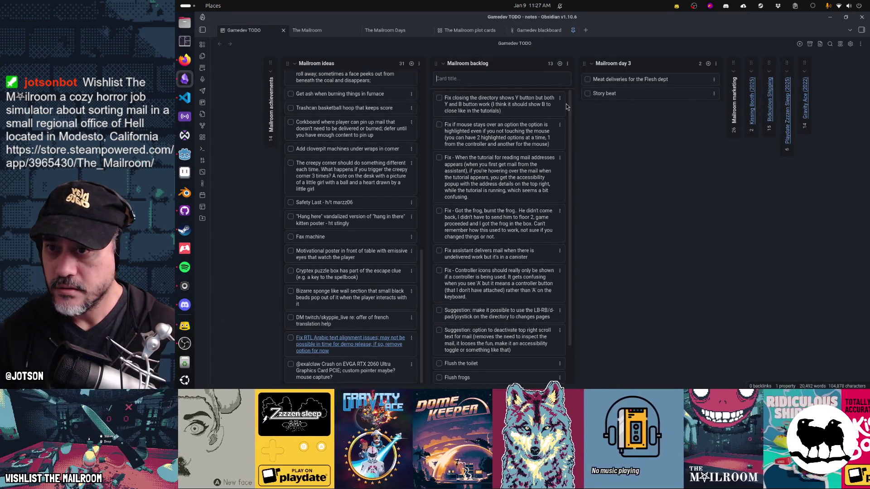
type("Fix Boss key, when set to minimize, doesn't work properly. It minimizes and then comes back straight away")
key("Return")
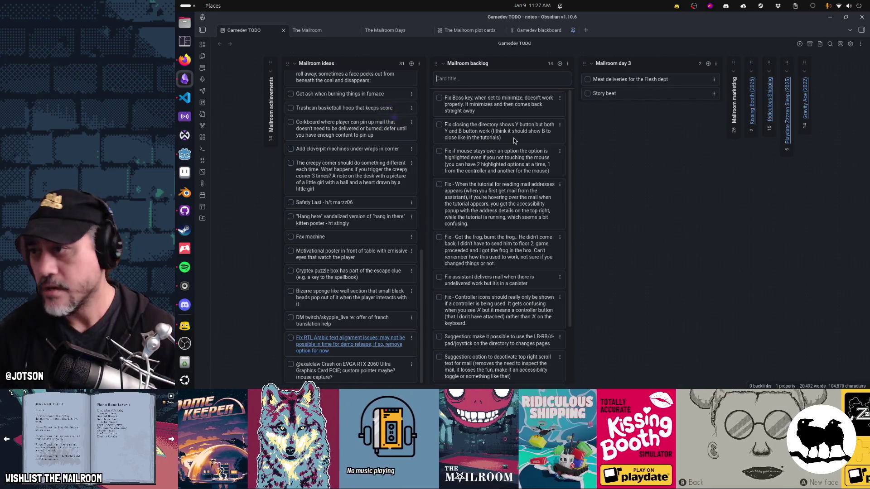
left_click(184, 154)
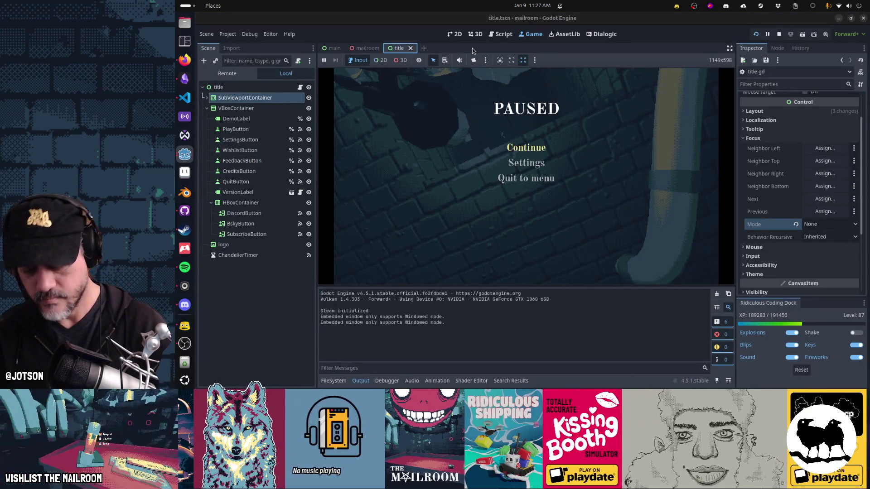
Open directoryui.tscn through the quick-open search and view it in the 2D workspace
key("shift+alt+o")
type("directoryui")
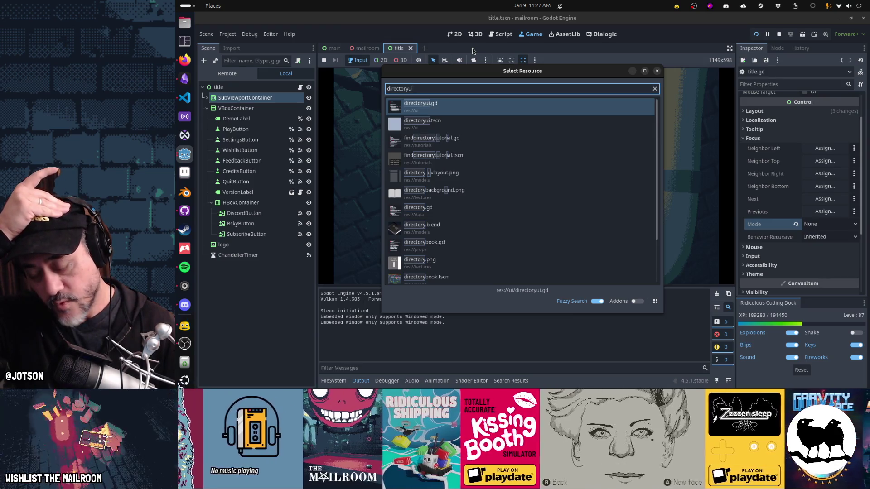
key("Down")
key("Return")
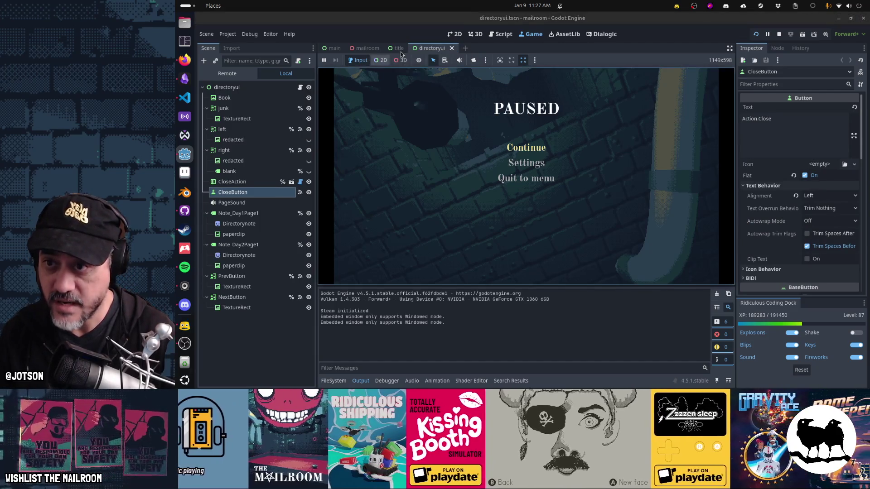
left_click(473, 36)
left_click(458, 35)
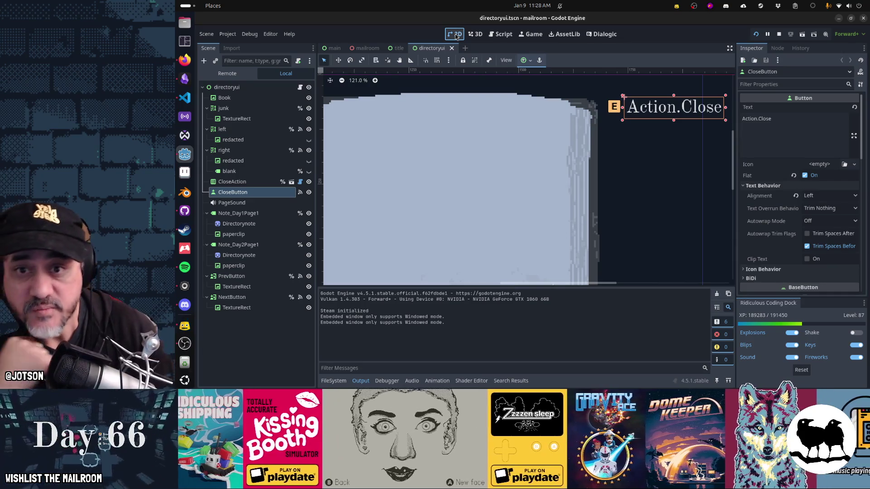
Select the CloseAction node and repeatedly hide and show its Action.Close prompt, then return to Obsidian
left_click(242, 193)
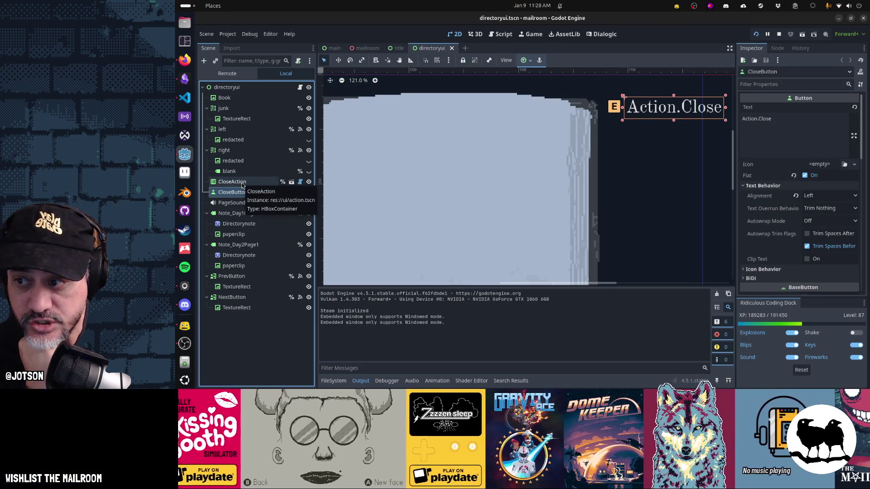
left_click(242, 183)
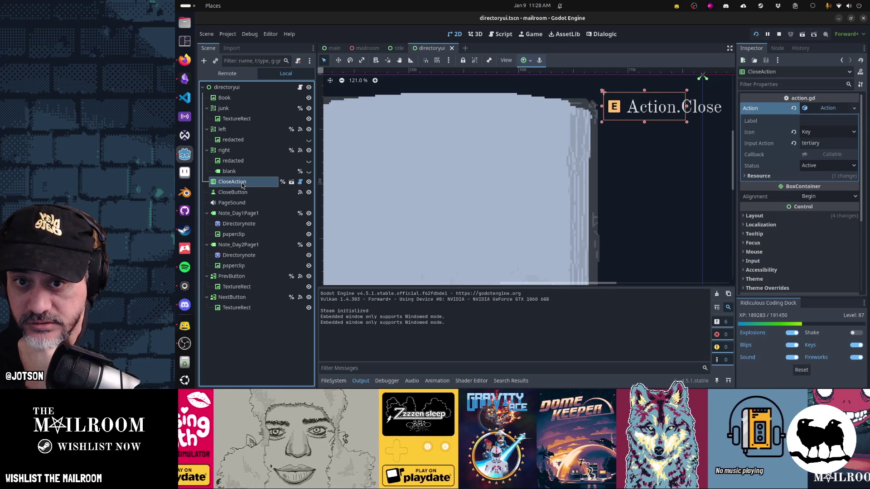
left_click(308, 182)
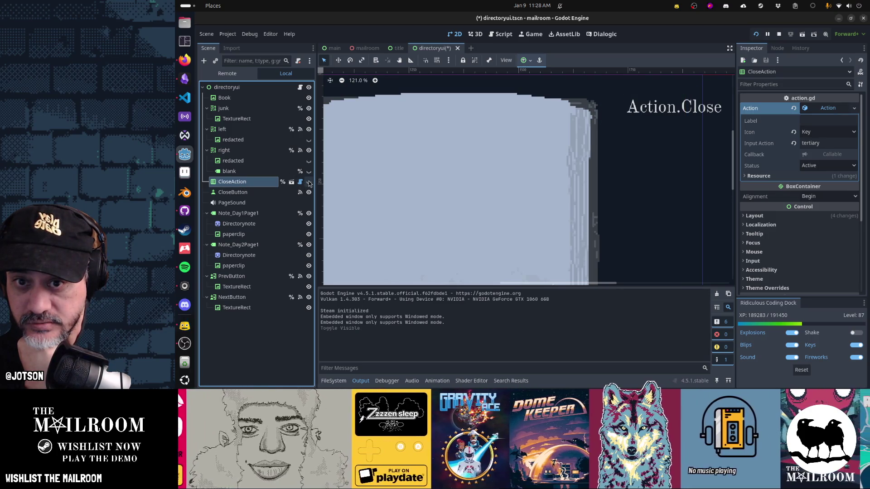
left_click(308, 181)
left_click(308, 182)
left_click(308, 183)
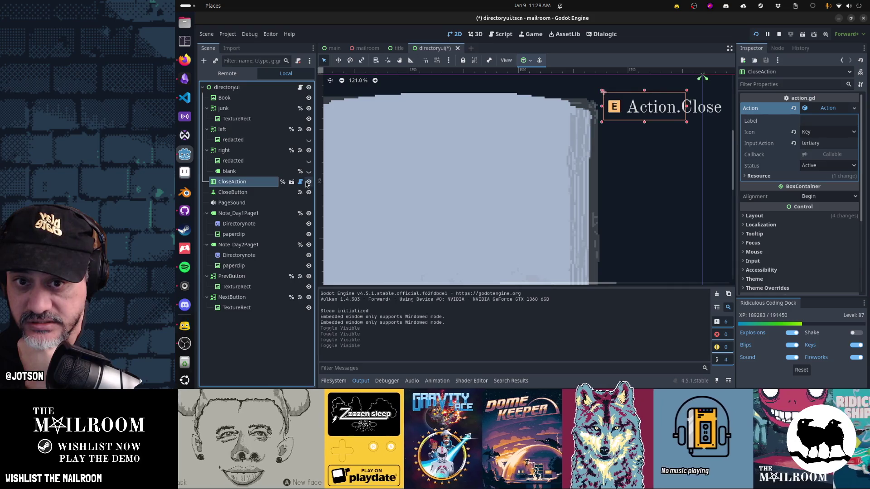
left_click(309, 193)
left_click(309, 194)
left_click(310, 194)
left_click(310, 194)
left_click(308, 182)
left_click(308, 183)
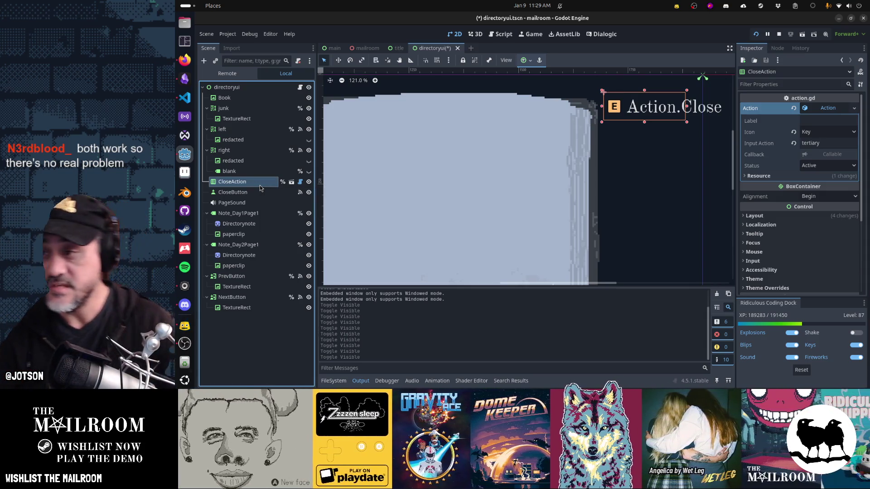
key("alt+Tab")
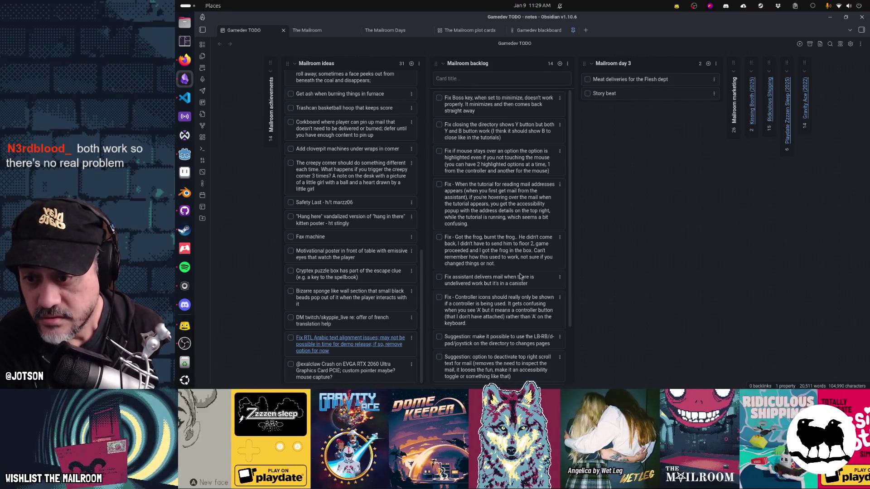
Drag the 'Fix - Controller icons' card under the Boss key card and review the closing-directory card unchanged
mouse_move(512, 309)
left_mouse_down()
mouse_move(523, 129)
mouse_move(496, 135)
left_mouse_up()
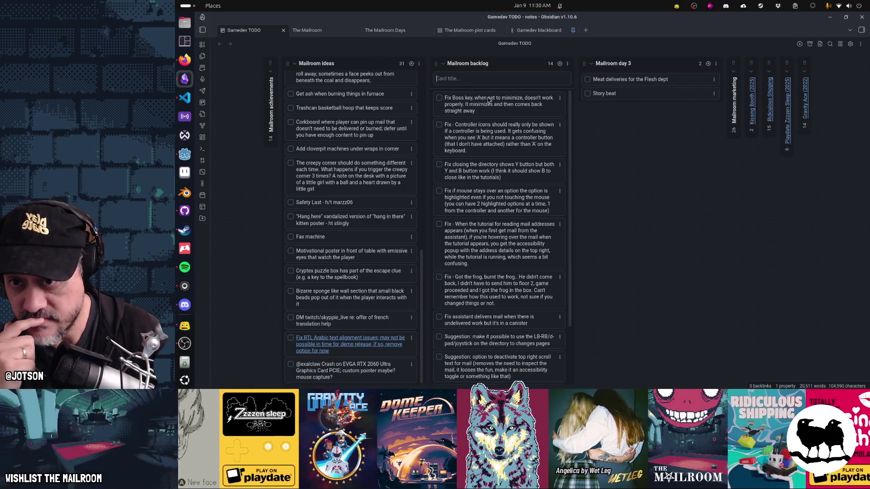
double_click(483, 170)
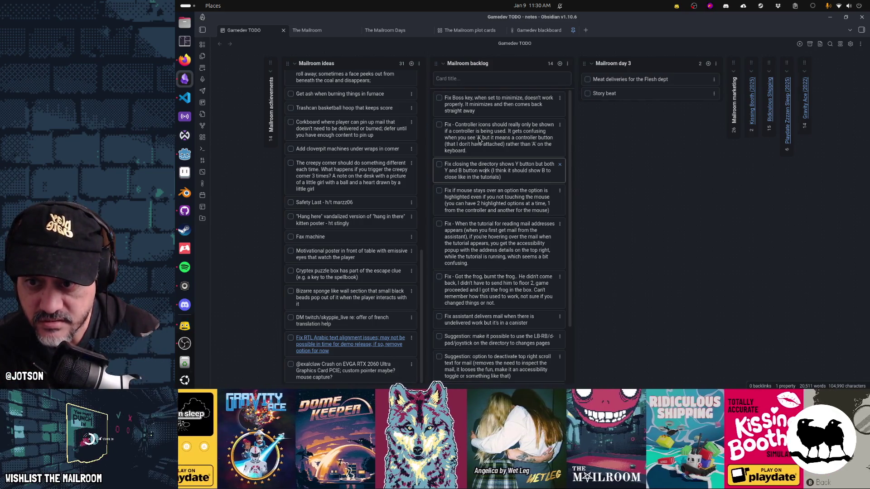
scroll(489, 173, "down", 1)
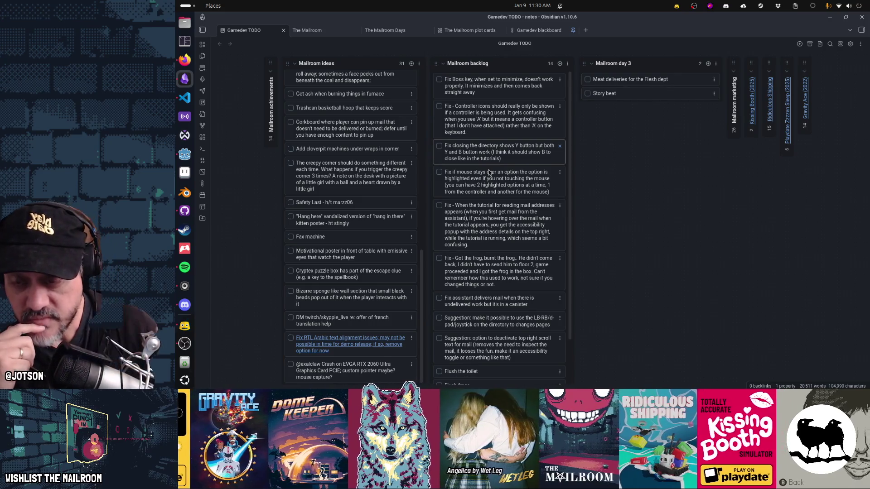
key("Escape")
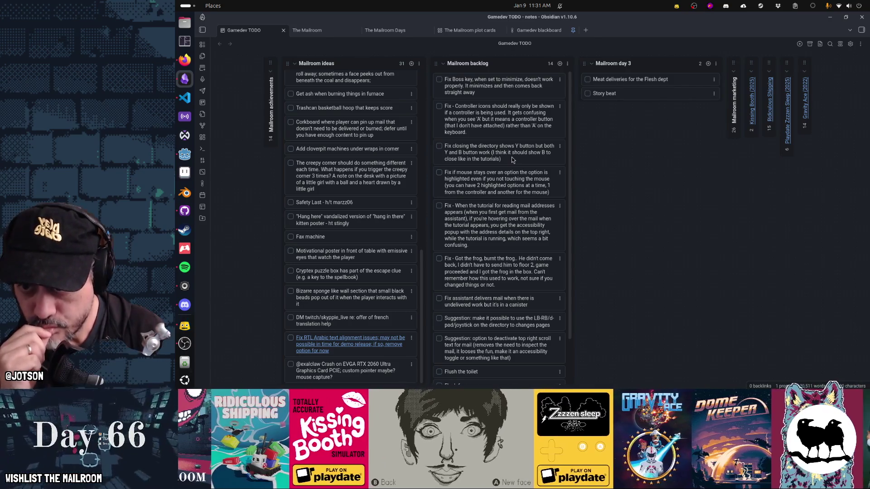
double_click(490, 148)
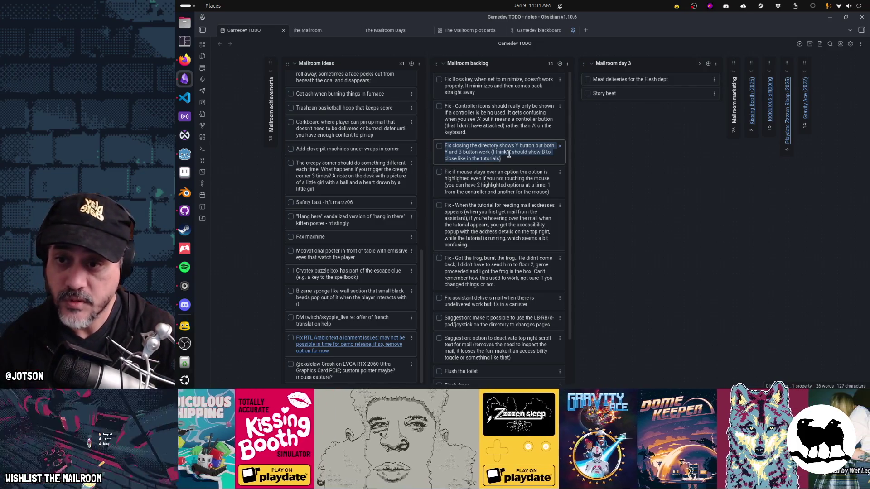
key("Escape")
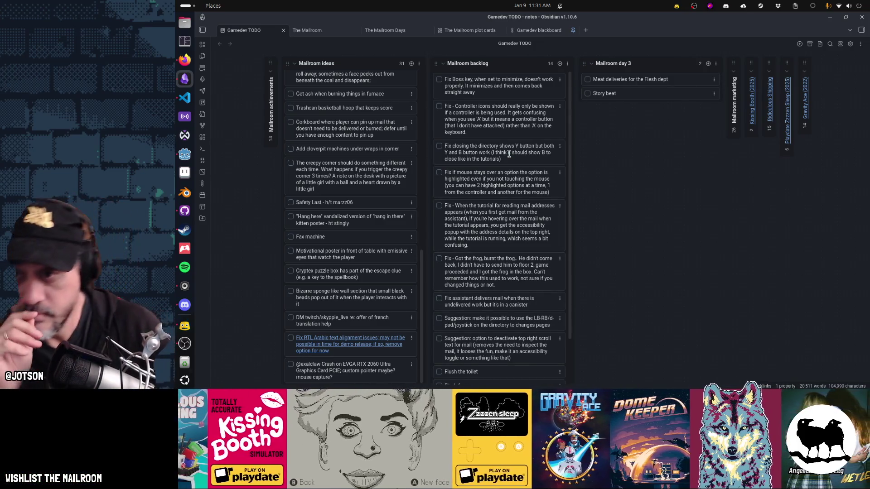